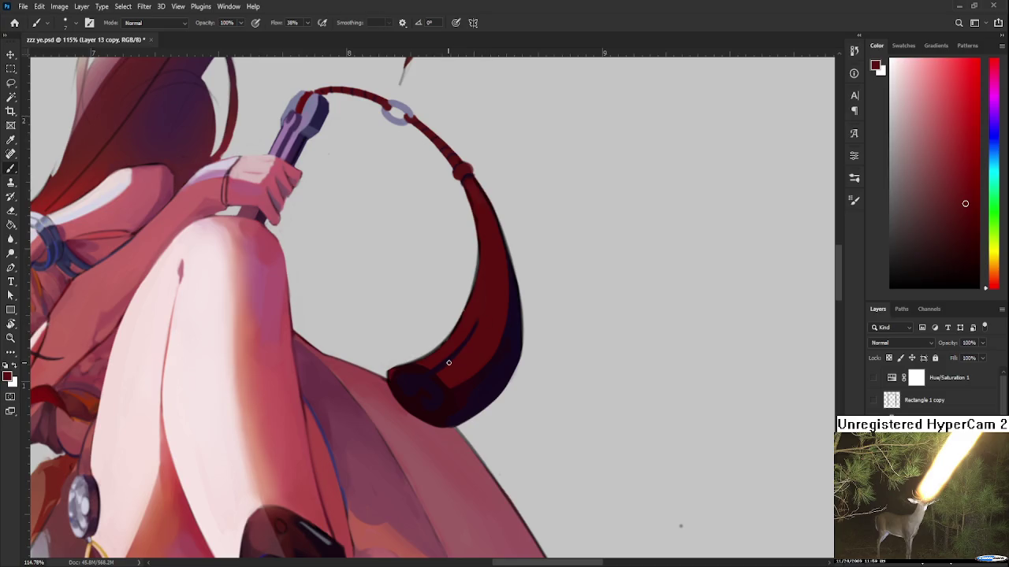
- Rotate the view and repaint the dark purple stroke down the tassel
{"action": "key", "text": "r"}
{"action": "left_click_drag", "start_coordinate": [448, 369], "coordinate": [482, 371]}
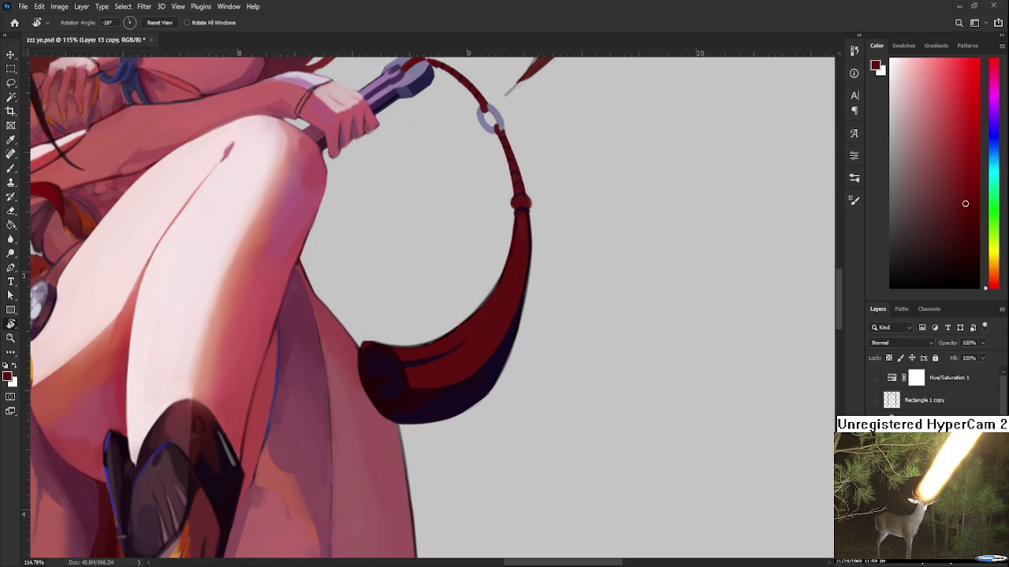
{"action": "left_click_drag", "start_coordinate": [510, 413], "coordinate": [465, 253]}
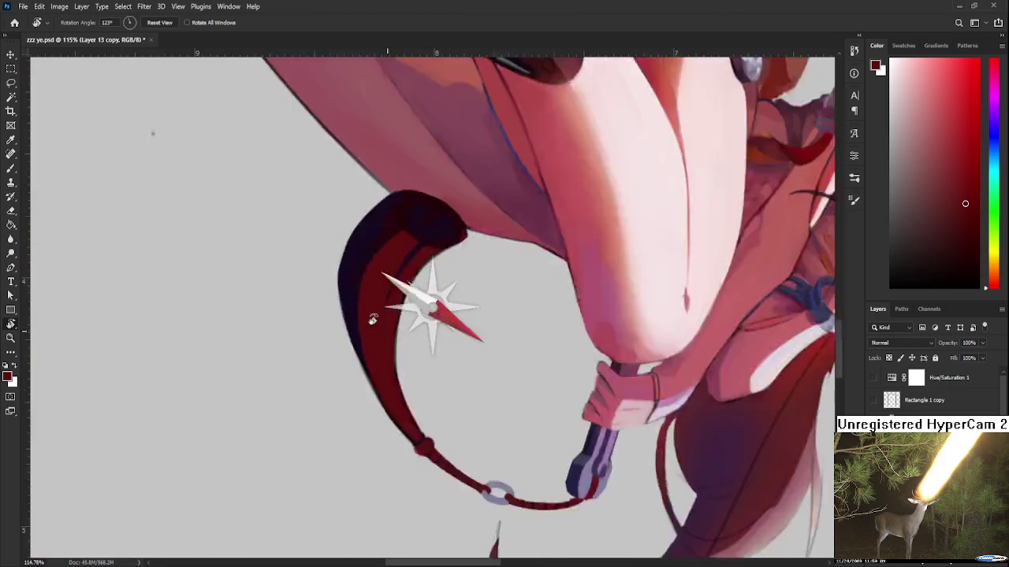
{"action": "key", "text": "b"}
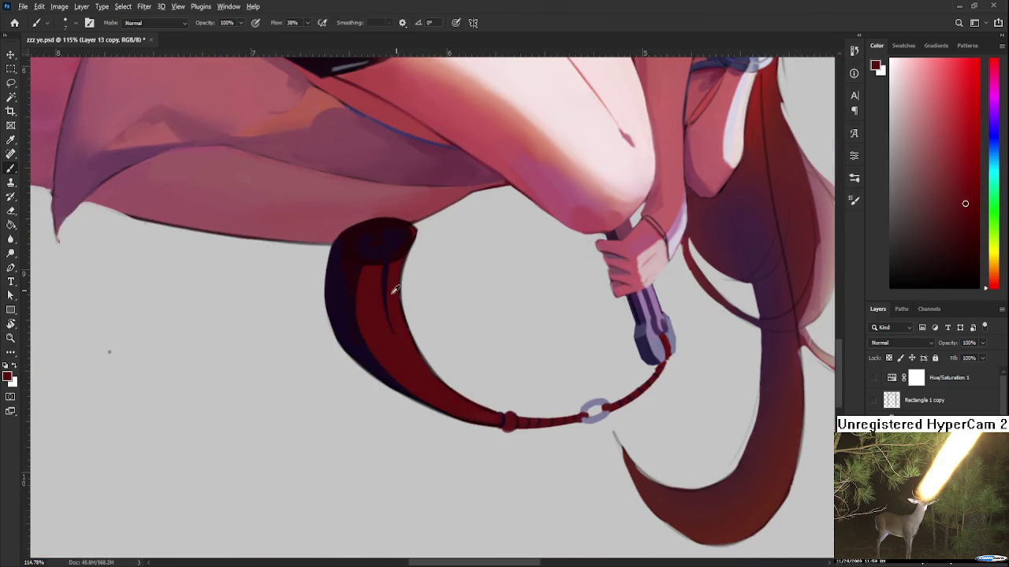
{"action": "left_click", "coordinate": [384, 261], "text": "alt"}
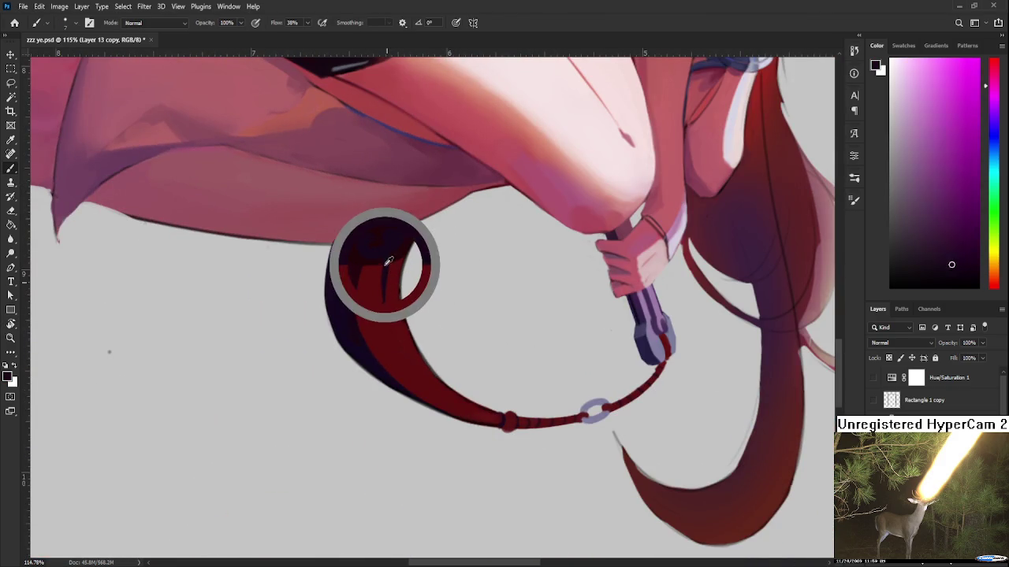
{"action": "left_click_drag", "start_coordinate": [385, 267], "coordinate": [393, 353]}
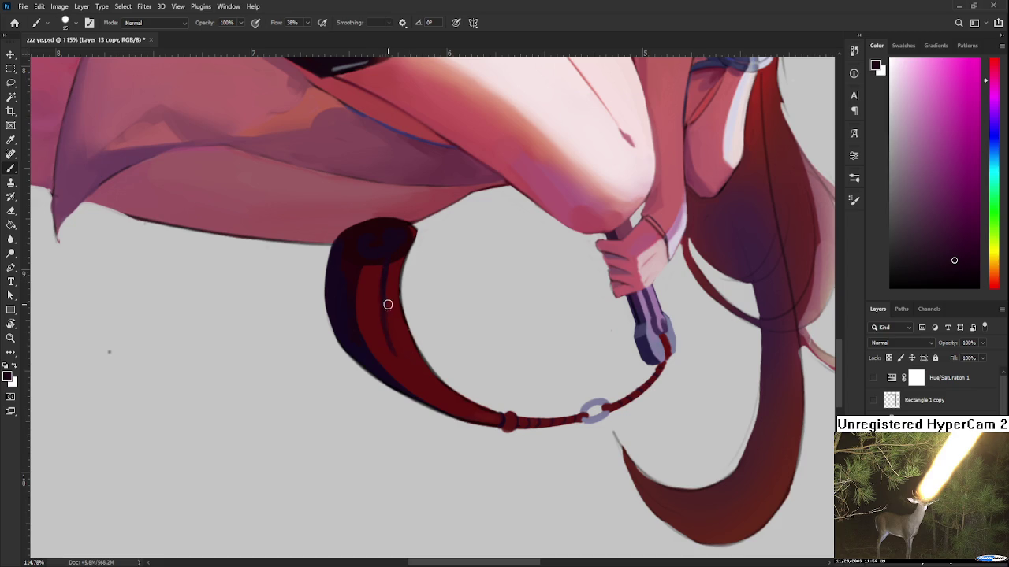
{"action": "left_click_drag", "start_coordinate": [387, 268], "coordinate": [393, 354]}
- Blend the tassel's red into the dark stroke for a longer, smoother curve
{"action": "left_click", "coordinate": [394, 293], "text": "alt"}
{"action": "left_click_drag", "start_coordinate": [394, 265], "coordinate": [406, 347]}
{"action": "left_click_drag", "start_coordinate": [397, 292], "coordinate": [398, 351]}
{"action": "left_click", "coordinate": [371, 252], "text": "alt"}
{"action": "left_click_drag", "start_coordinate": [396, 265], "coordinate": [392, 328]}
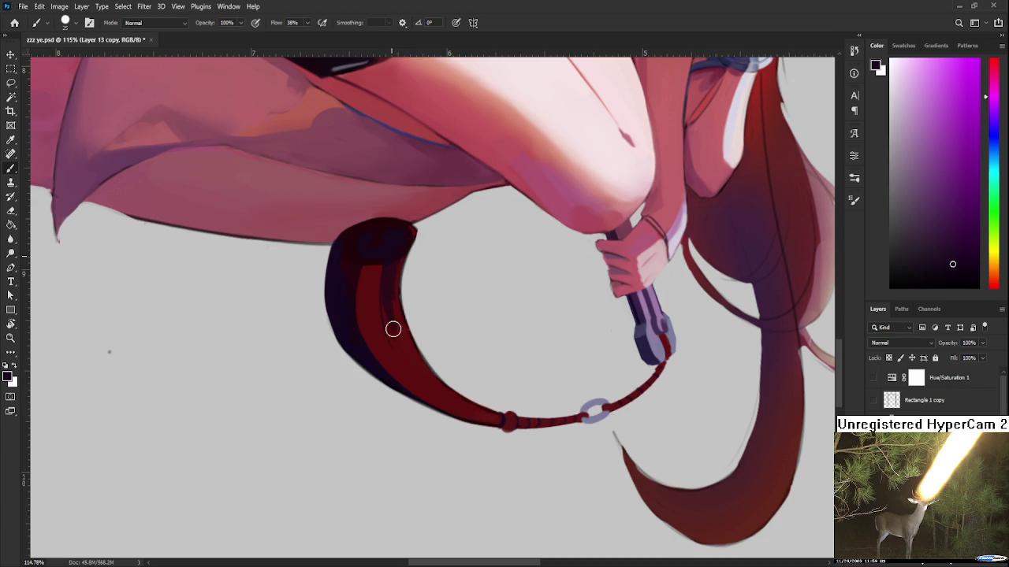
{"action": "left_click", "coordinate": [405, 357], "text": "alt"}
{"action": "left_click", "coordinate": [405, 338], "text": "alt"}
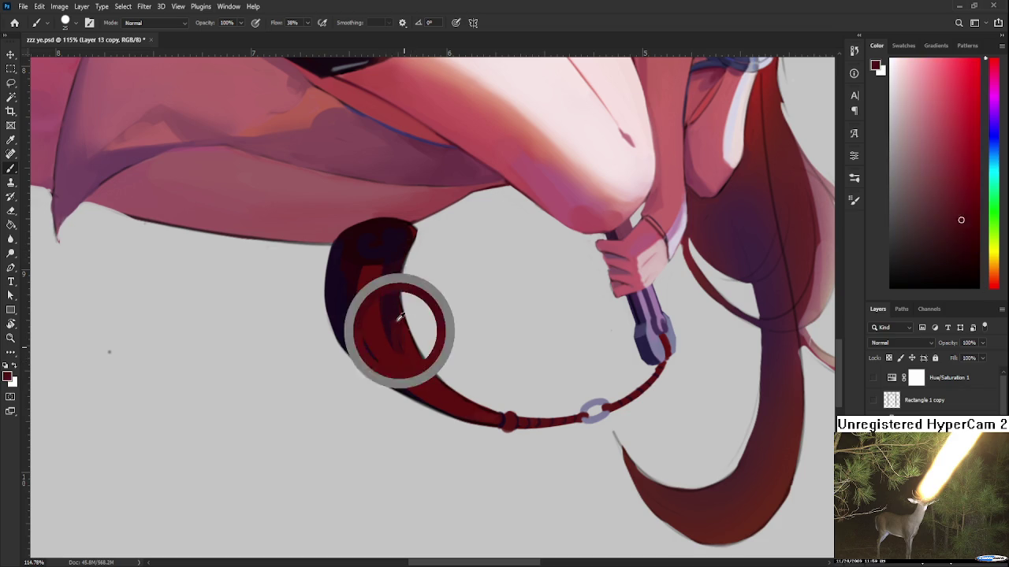
{"action": "left_click_drag", "start_coordinate": [397, 270], "coordinate": [398, 310]}
- Turn the view back toward upright and pick deeper reds from the tassel
{"action": "key", "text": "r"}
{"action": "mouse_move", "coordinate": [401, 383]}
{"action": "left_mouse_down"}
{"action": "mouse_move", "coordinate": [501, 274]}
{"action": "mouse_move", "coordinate": [452, 369]}
{"action": "left_mouse_up"}
{"action": "key", "text": "b"}
{"action": "left_click", "coordinate": [457, 347], "text": "alt"}
{"action": "left_click", "coordinate": [465, 332], "text": "alt"}
{"action": "left_click", "coordinate": [475, 344], "text": "alt"}
- Redden the purple band and touch up the tassel's right edge and tip
{"action": "left_click", "coordinate": [478, 348], "text": "alt"}
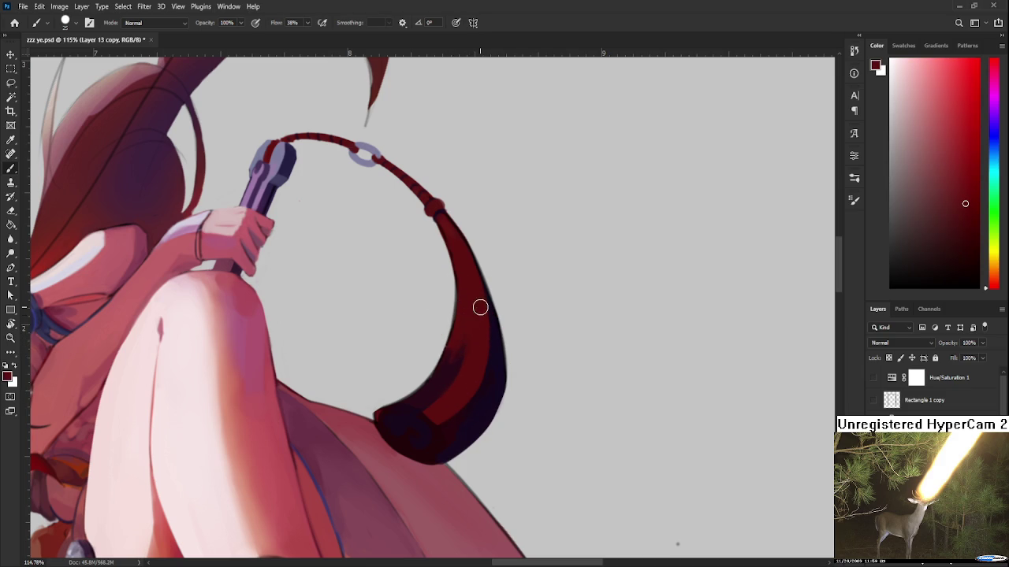
{"action": "left_click", "coordinate": [447, 424], "text": "alt"}
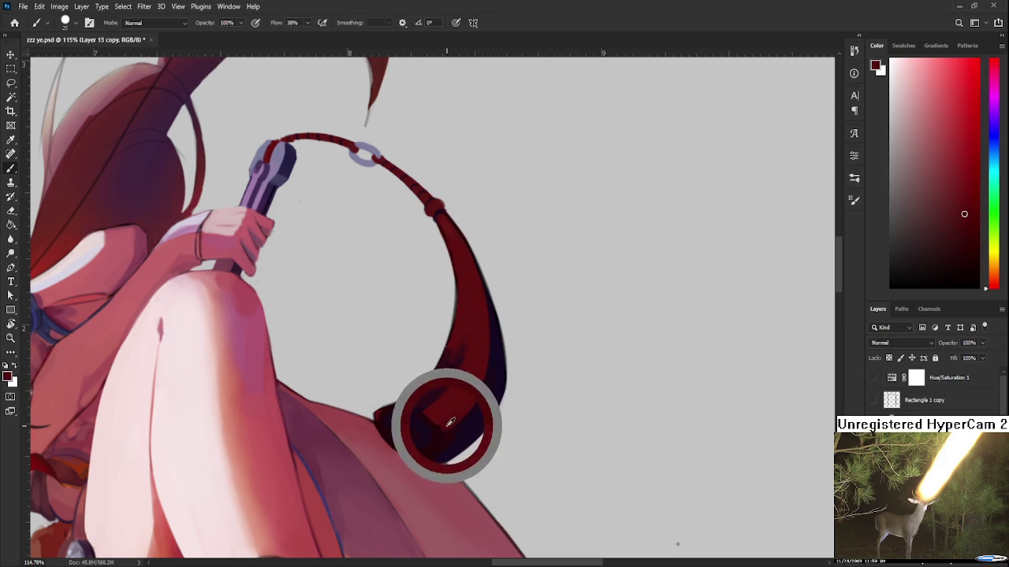
{"action": "left_click", "coordinate": [481, 372], "text": "alt"}
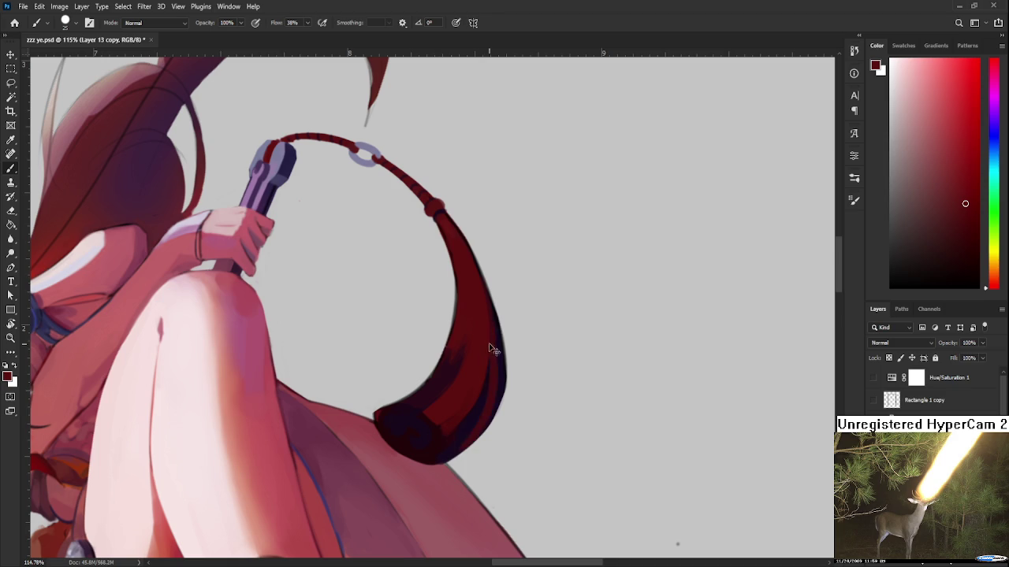
{"action": "left_click_drag", "start_coordinate": [484, 322], "coordinate": [437, 456]}
{"action": "key", "text": "ctrl+z"}
{"action": "left_click_drag", "start_coordinate": [483, 288], "coordinate": [445, 450]}
- Sample a range of dark reds, purples and magentas across the tassel
{"action": "left_click", "coordinate": [462, 444], "text": "alt"}
{"action": "left_click", "coordinate": [468, 410], "text": "alt"}
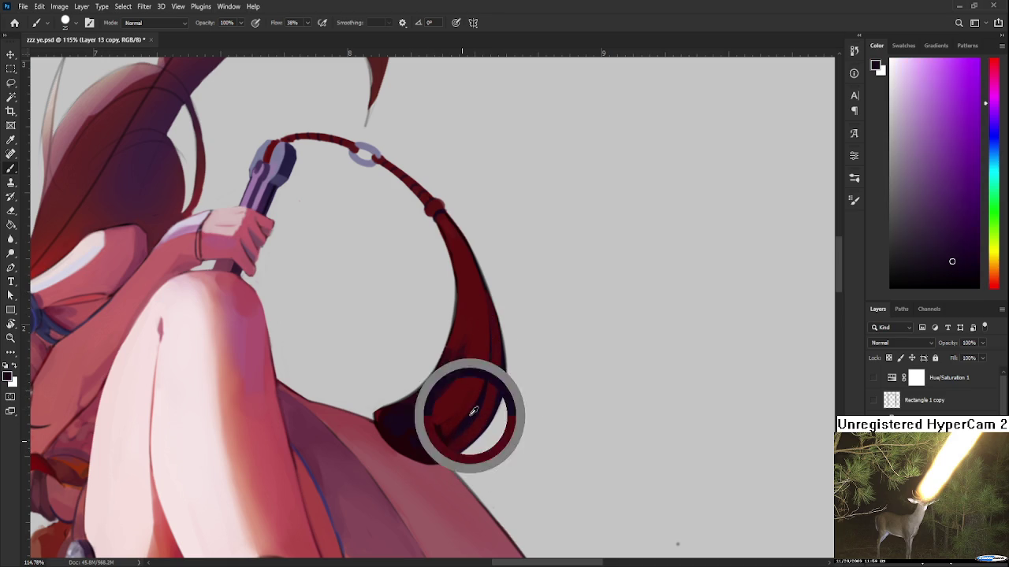
{"action": "left_click", "coordinate": [455, 446], "text": "alt"}
{"action": "left_click", "coordinate": [461, 429], "text": "alt"}
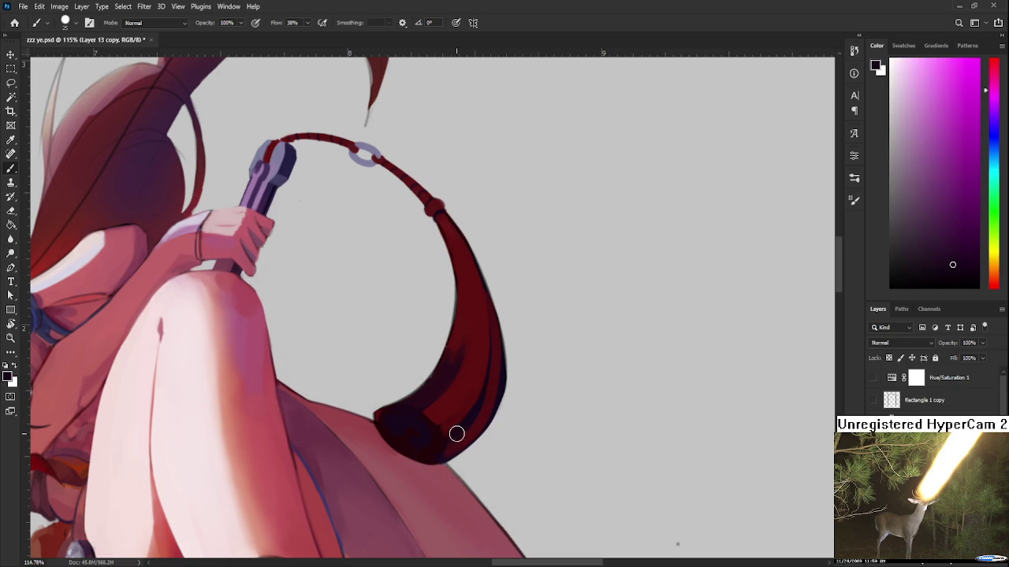
{"action": "left_click", "coordinate": [457, 446], "text": "alt"}
{"action": "left_click", "coordinate": [494, 371], "text": "alt"}
{"action": "left_click", "coordinate": [497, 354], "text": "alt"}
{"action": "left_click", "coordinate": [478, 397], "text": "alt"}
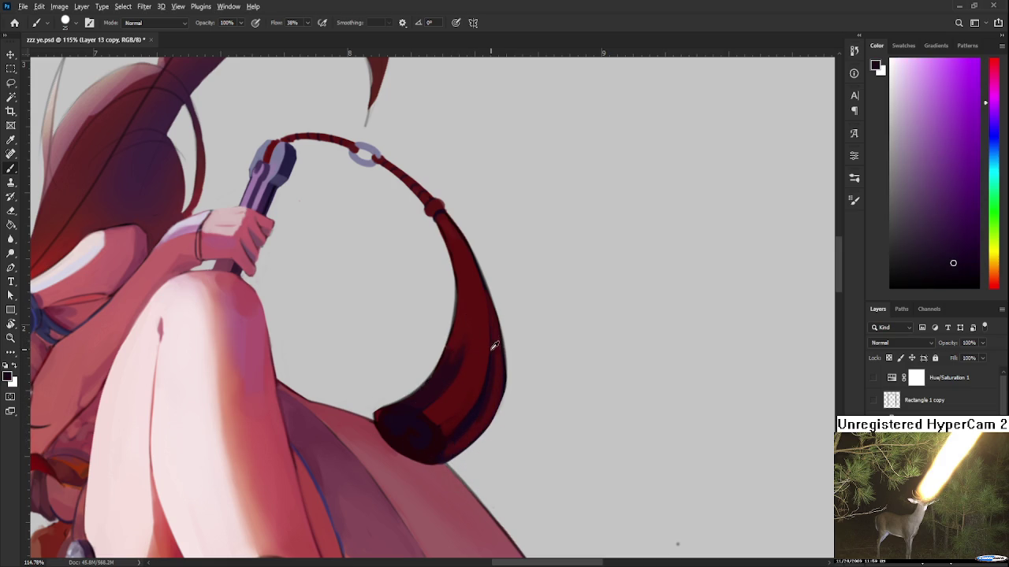
{"action": "left_click", "coordinate": [487, 344], "text": "alt"}
{"action": "left_click", "coordinate": [481, 388], "text": "alt"}
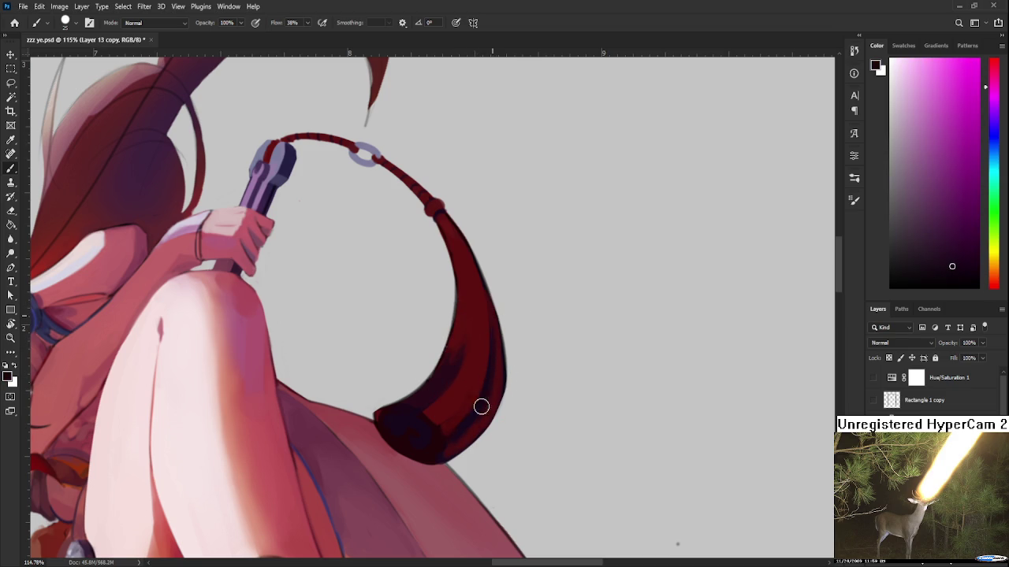
{"action": "left_click", "coordinate": [498, 362], "text": "alt"}
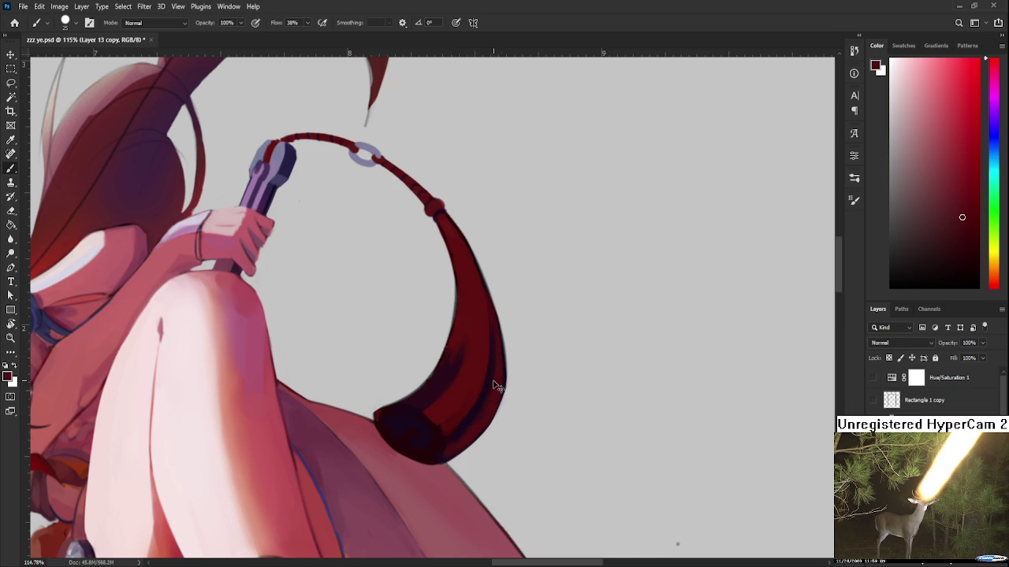
{"action": "left_click", "coordinate": [486, 334], "text": "alt"}
- Pick darker and brighter base reds and even out the tassel's base shading
{"action": "left_click", "coordinate": [439, 430], "text": "alt"}
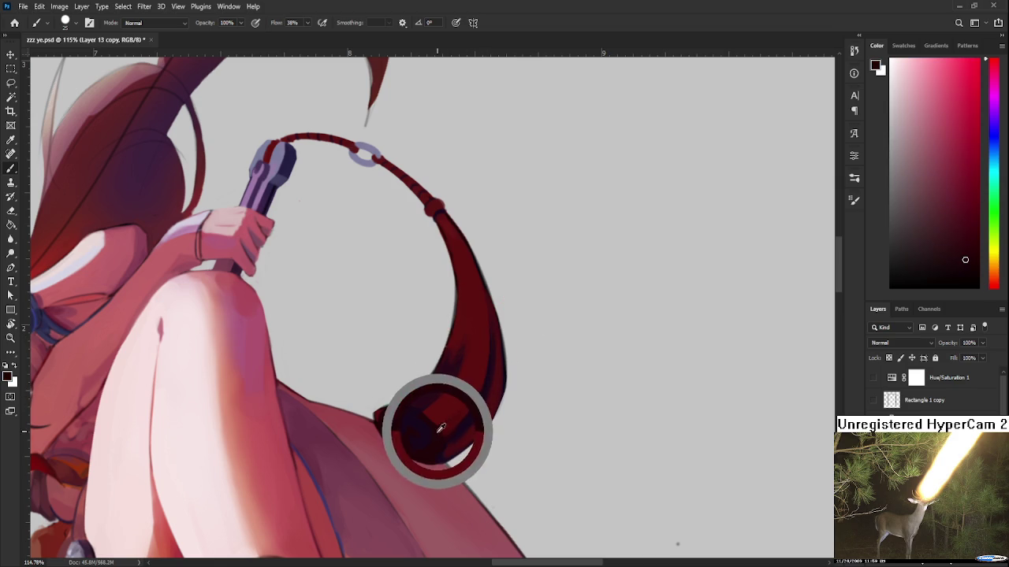
{"action": "left_click", "coordinate": [447, 405], "text": "alt"}
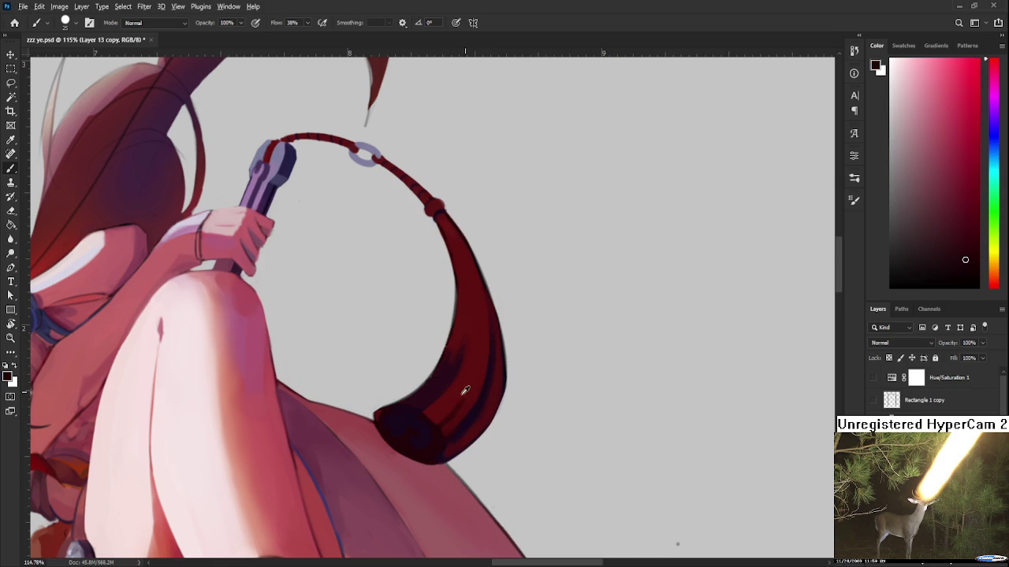
{"action": "left_click", "coordinate": [471, 386], "text": "alt"}
{"action": "left_click", "coordinate": [451, 422], "text": "alt"}
{"action": "left_click", "coordinate": [441, 437], "text": "alt"}
{"action": "mouse_move", "coordinate": [444, 448]}
{"action": "left_mouse_down"}
{"action": "mouse_move", "coordinate": [441, 457]}
{"action": "mouse_move", "coordinate": [457, 423]}
{"action": "left_mouse_up"}
{"action": "key", "text": "r"}
- Turn the view about 25°, discard a trial inner-edge stroke, and enlarge the brush to about 30
{"action": "left_click_drag", "start_coordinate": [435, 343], "coordinate": [452, 348]}
{"action": "key", "text": "b"}
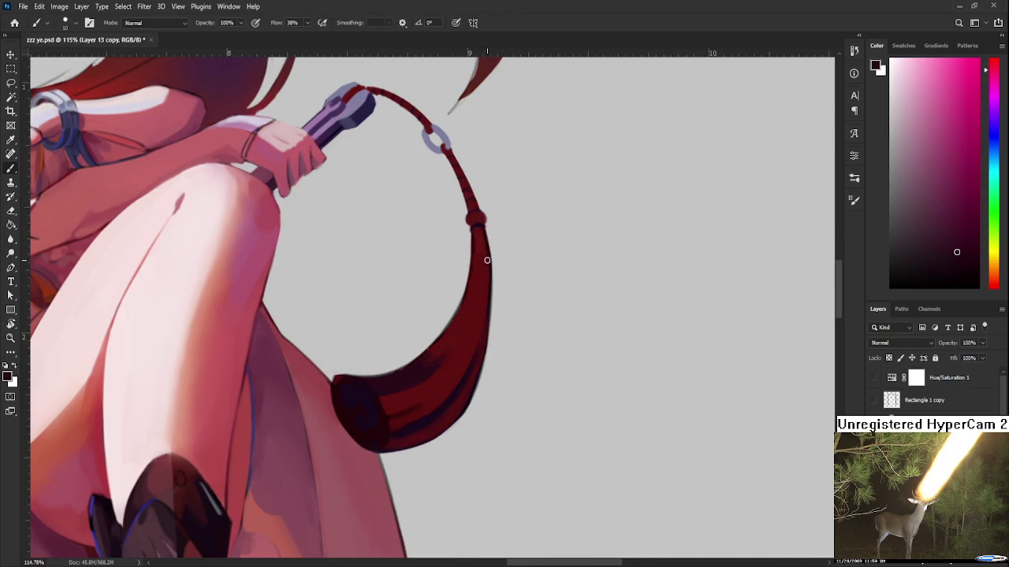
{"action": "left_click_drag", "start_coordinate": [479, 235], "coordinate": [423, 400]}
{"action": "key", "text": "ctrl+z"}
{"action": "left_click", "coordinate": [467, 329], "text": "alt"}
{"action": "left_click_drag", "start_coordinate": [432, 372], "coordinate": [417, 370]}
{"action": "key", "text": "bracketright"}
{"action": "key", "text": "bracketright"}
{"action": "key", "text": "bracketright"}
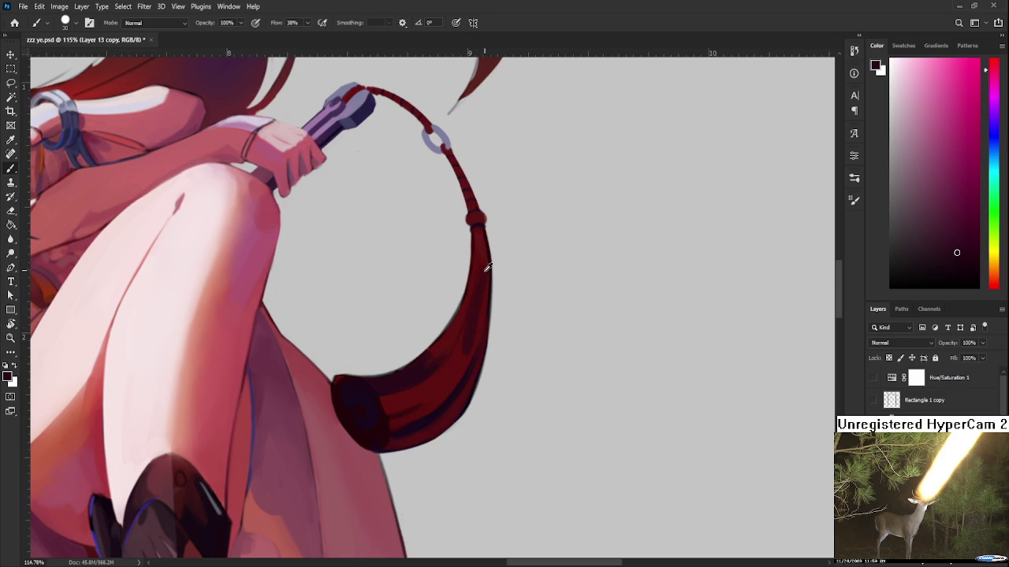
- Sample darker tassel colours for painting the fibre strand lines
{"action": "left_click", "coordinate": [454, 356], "text": "alt"}
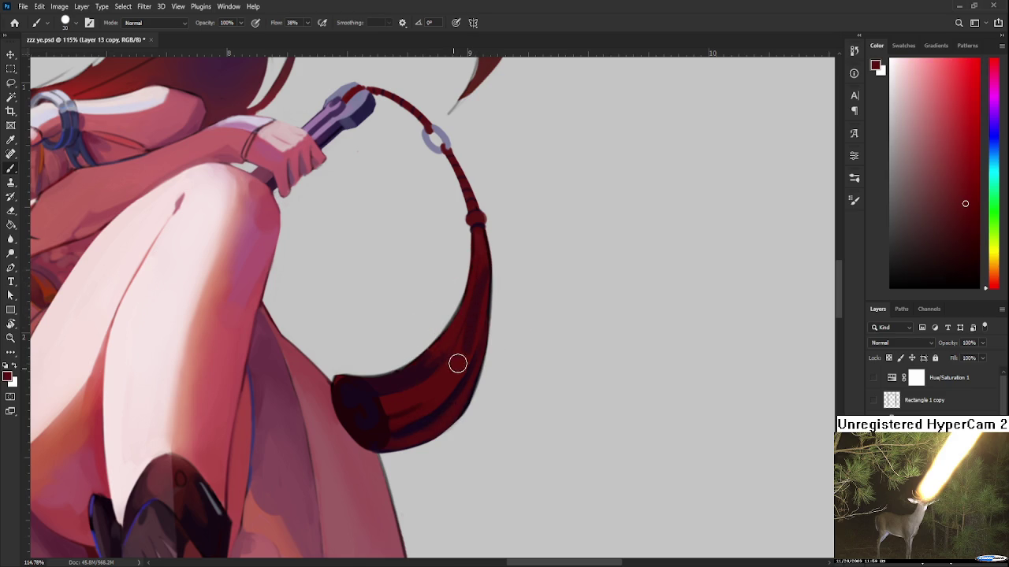
{"action": "left_click", "coordinate": [482, 288], "text": "alt"}
{"action": "left_click", "coordinate": [465, 335], "text": "alt"}
{"action": "mouse_move", "coordinate": [472, 353]}
{"action": "left_mouse_down"}
{"action": "mouse_move", "coordinate": [486, 294]}
{"action": "mouse_move", "coordinate": [477, 291]}
{"action": "left_mouse_up"}
{"action": "left_click", "coordinate": [428, 373], "text": "alt"}
{"action": "left_click", "coordinate": [478, 309], "text": "alt"}
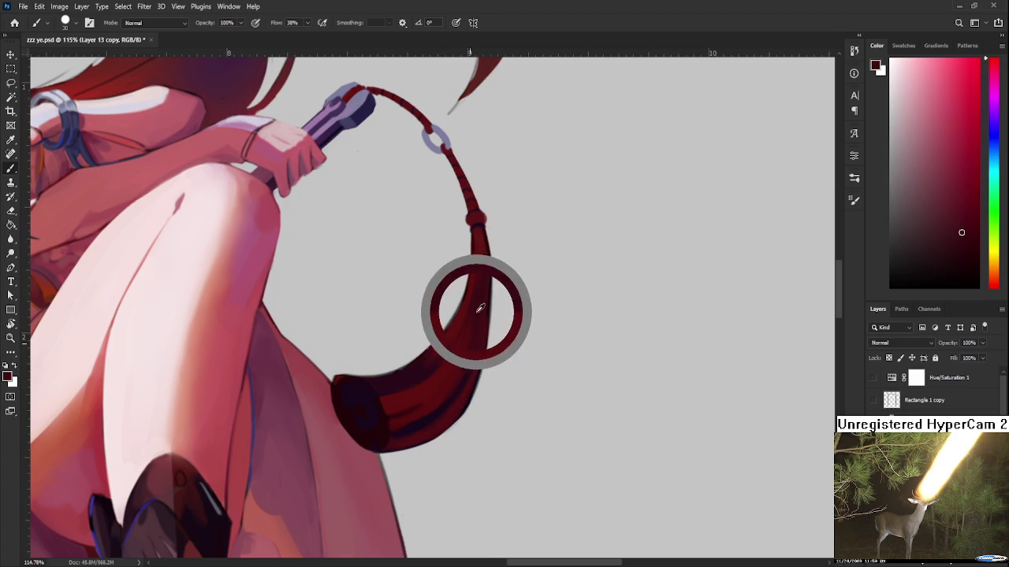
{"action": "left_click_drag", "start_coordinate": [484, 279], "coordinate": [473, 354]}
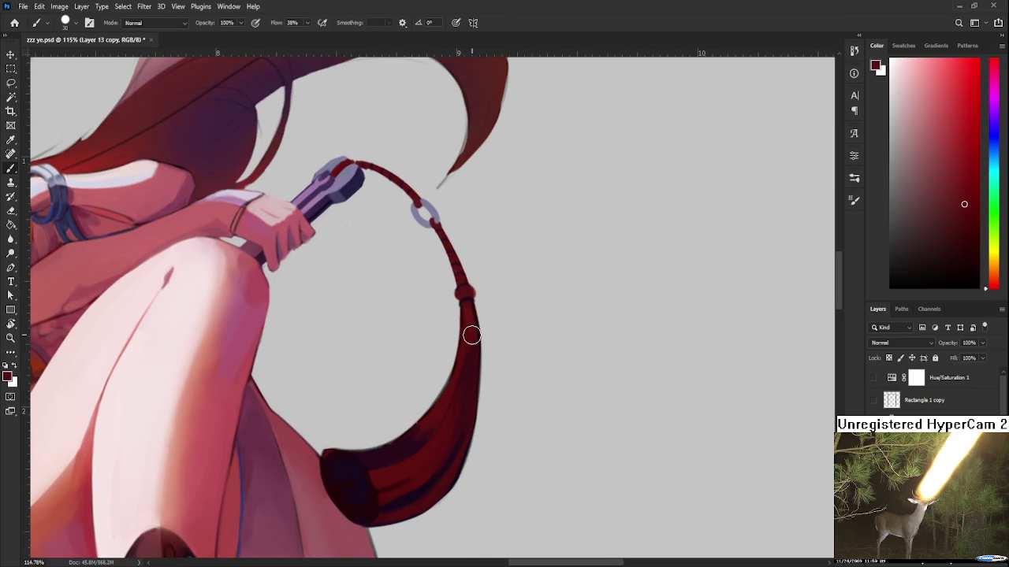
{"action": "left_click", "coordinate": [472, 367], "text": "alt"}
{"action": "scroll", "coordinate": [572, 460], "scroll_direction": "down", "scroll_amount": 2}
- Zoom out to about 33% and rotate the view to about -5°
{"action": "scroll", "coordinate": [542, 410], "scroll_direction": "down", "scroll_amount": 2}
{"action": "scroll", "coordinate": [538, 410], "scroll_direction": "down", "scroll_amount": 2}
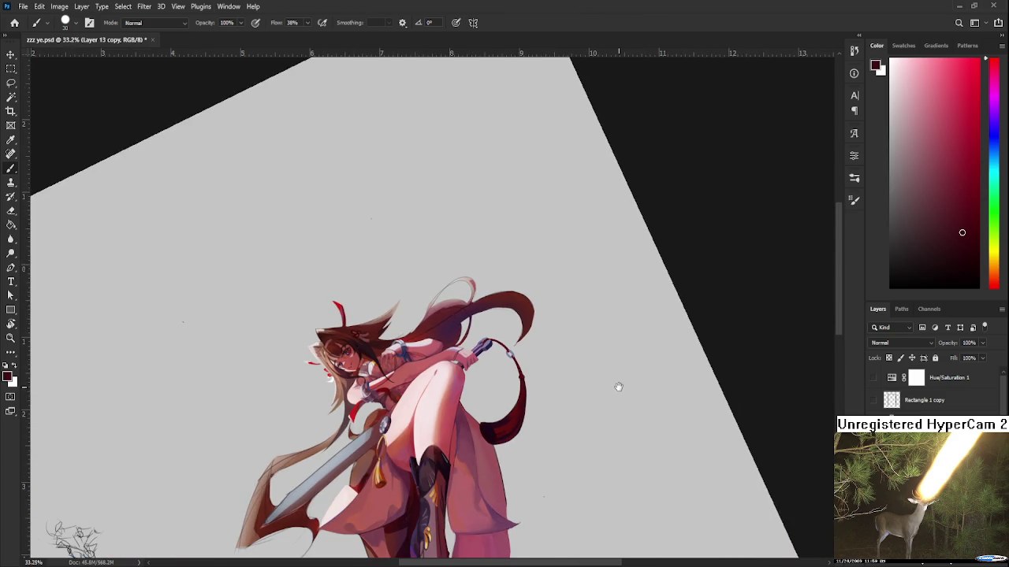
{"action": "key", "text": "r"}
{"action": "left_click_drag", "start_coordinate": [619, 388], "coordinate": [552, 415]}
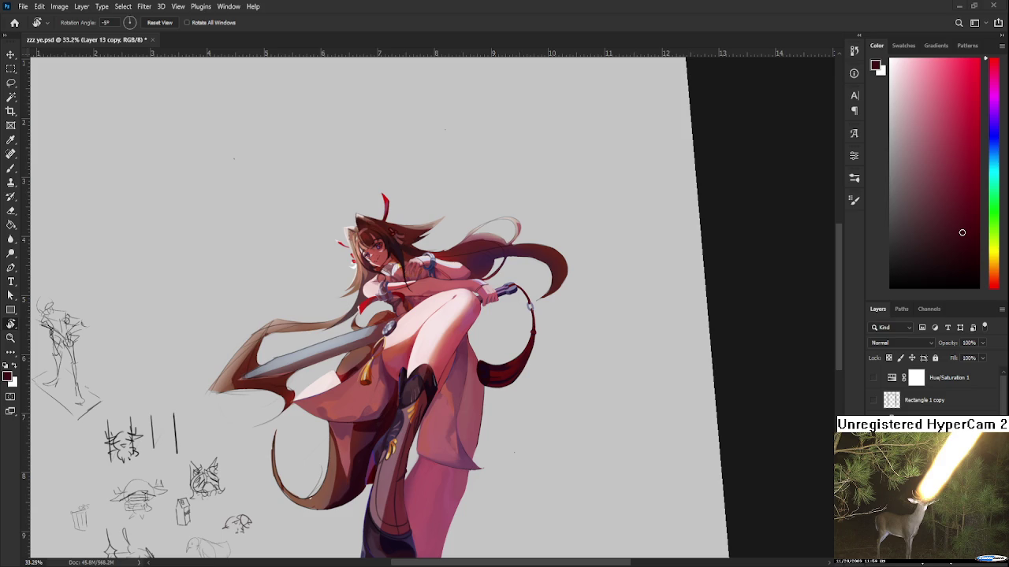
{"action": "scroll", "coordinate": [575, 460], "scroll_direction": "down", "scroll_amount": 3}
- Show the Rectangle 1 copy frame and keep only the upper rough sketch layer visible
{"action": "left_click", "coordinate": [874, 402]}
{"action": "scroll", "coordinate": [930, 390], "scroll_direction": "down", "scroll_amount": 2}
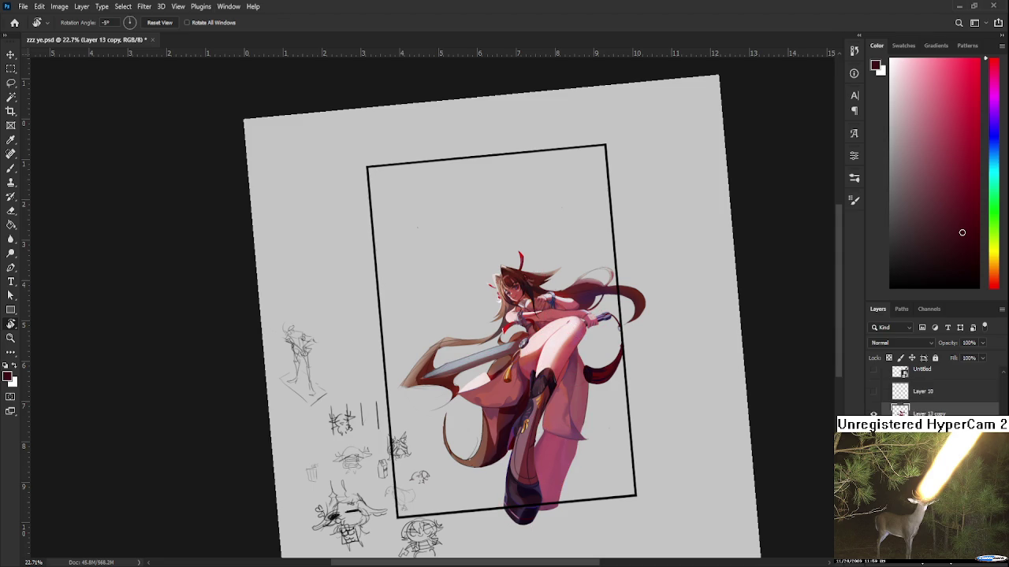
{"action": "left_click", "coordinate": [873, 392]}
{"action": "left_click", "coordinate": [873, 392]}
{"action": "left_click", "coordinate": [873, 370]}
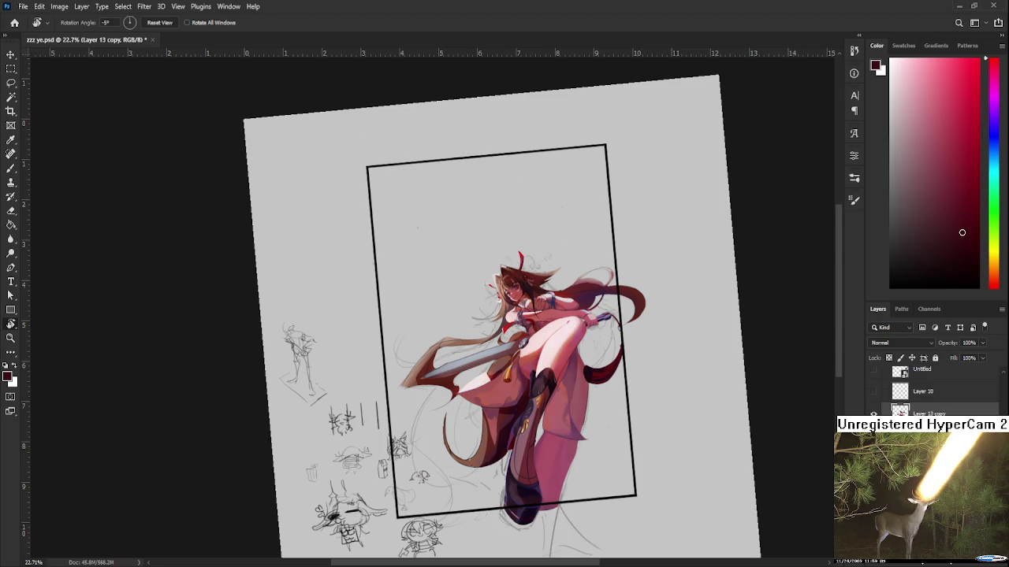
{"action": "left_click", "coordinate": [873, 370]}
{"action": "left_click", "coordinate": [873, 391]}
- Level the view rotation to 0° and hide the rough sketch lines over the figure
{"action": "left_click_drag", "start_coordinate": [504, 454], "coordinate": [473, 394]}
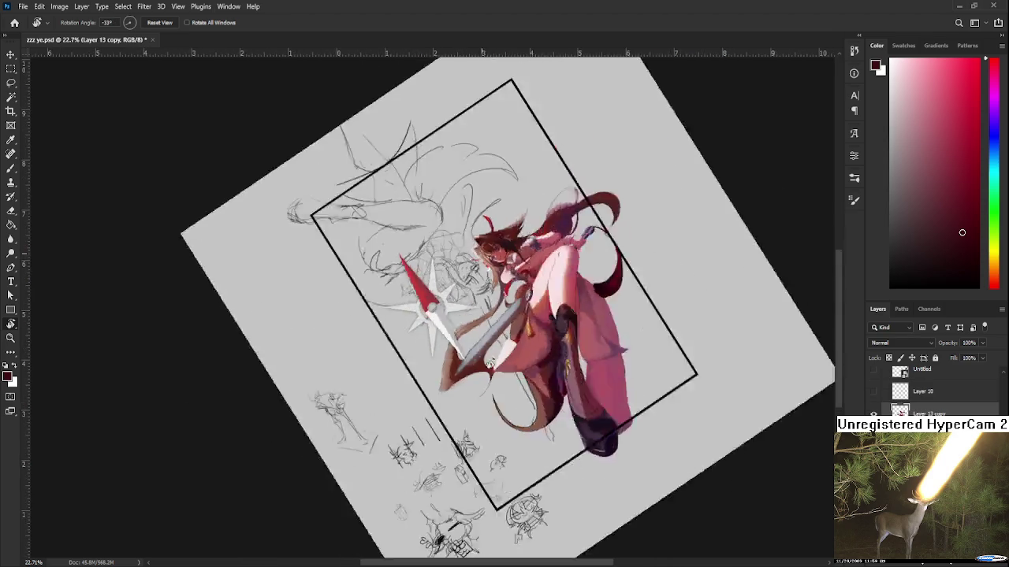
{"action": "scroll", "coordinate": [425, 340], "scroll_direction": "up", "scroll_amount": 2}
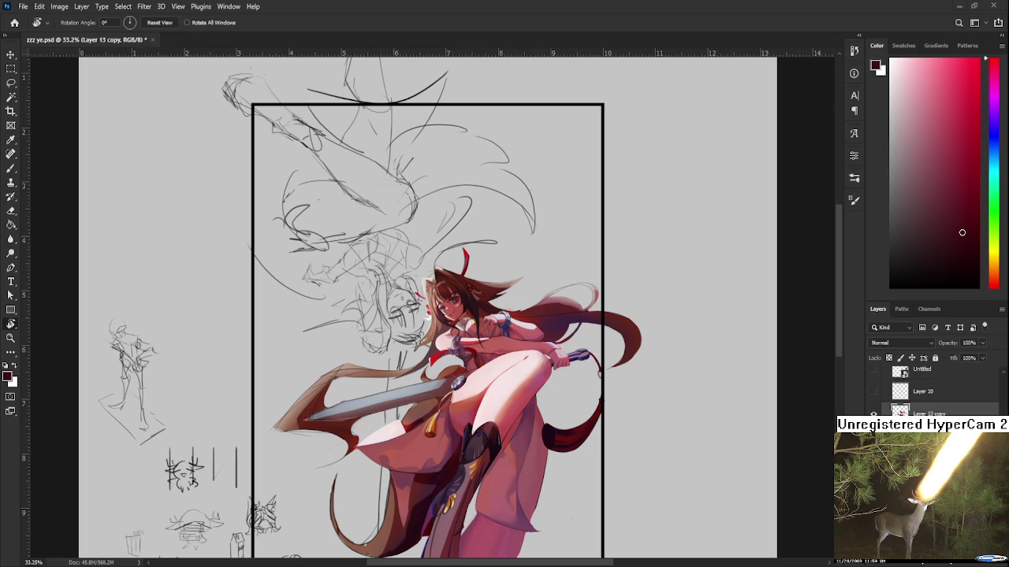
{"action": "left_click", "coordinate": [873, 442]}
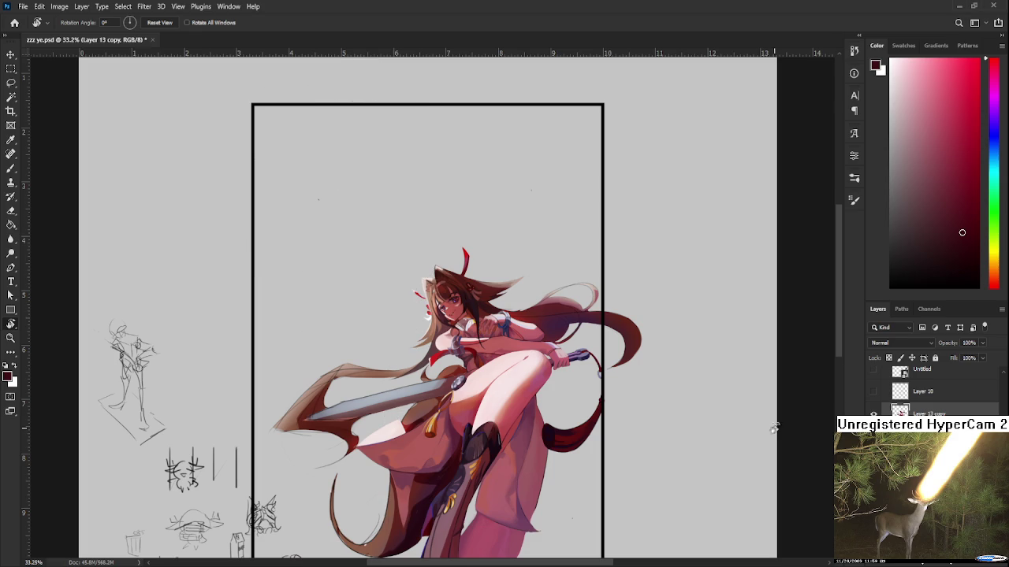
{"action": "scroll", "coordinate": [565, 398], "scroll_direction": "up", "scroll_amount": 5}
- Zoom in on the tassel by the knee and sample its reds until a dark red is set
{"action": "scroll", "coordinate": [568, 428], "scroll_direction": "right", "scroll_amount": 5}
{"action": "scroll", "coordinate": [583, 421], "scroll_direction": "down", "scroll_amount": 2}
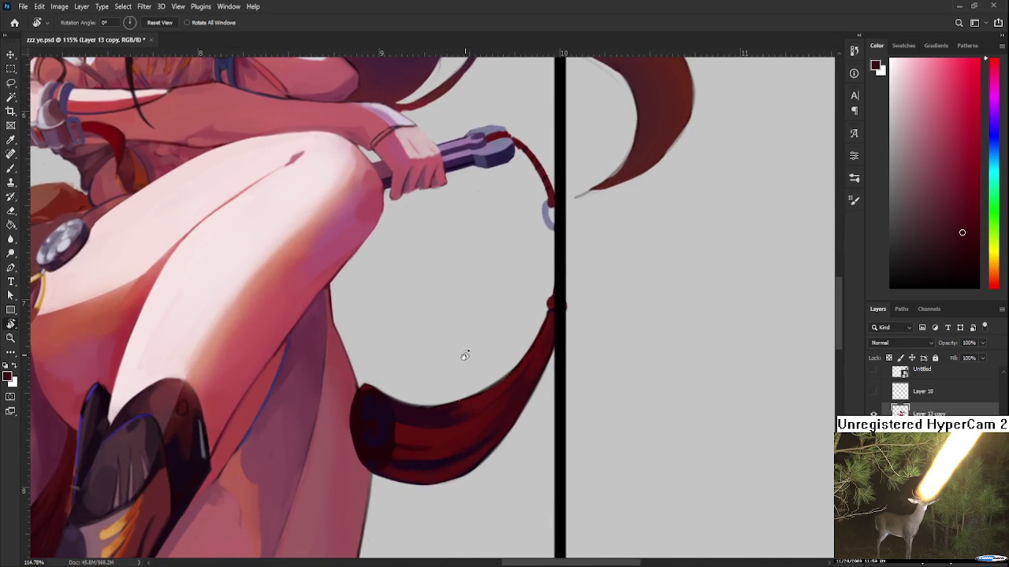
{"action": "key", "text": "b"}
{"action": "left_click", "coordinate": [452, 415], "text": "alt"}
{"action": "left_click", "coordinate": [471, 402], "text": "alt"}
{"action": "left_click", "coordinate": [459, 408], "text": "alt"}
{"action": "left_click", "coordinate": [472, 401], "text": "alt"}
{"action": "left_click", "coordinate": [478, 403], "text": "alt"}
{"action": "left_click", "coordinate": [494, 400], "text": "alt"}
{"action": "left_click", "coordinate": [479, 402], "text": "alt"}
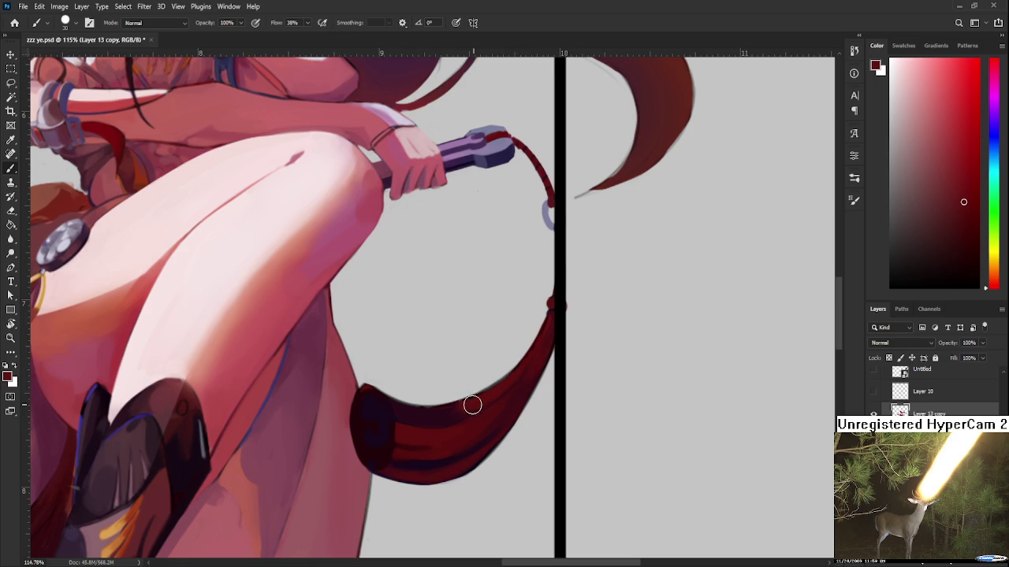
{"action": "left_click_drag", "start_coordinate": [531, 380], "coordinate": [496, 400]}
{"action": "left_click", "coordinate": [489, 403], "text": "alt"}
{"action": "left_click", "coordinate": [494, 376], "text": "alt"}
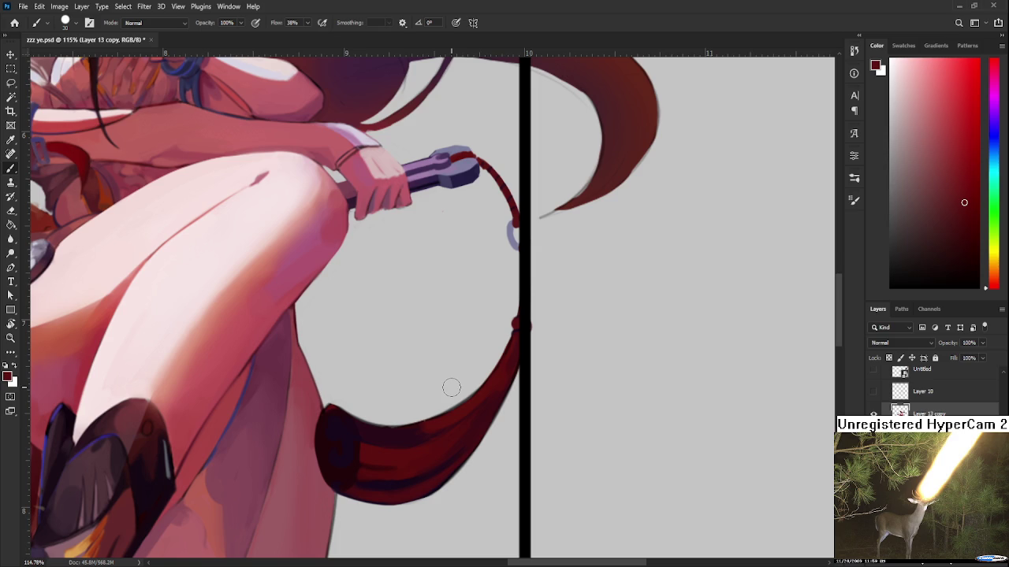
{"action": "left_click_drag", "start_coordinate": [450, 386], "coordinate": [439, 344]}
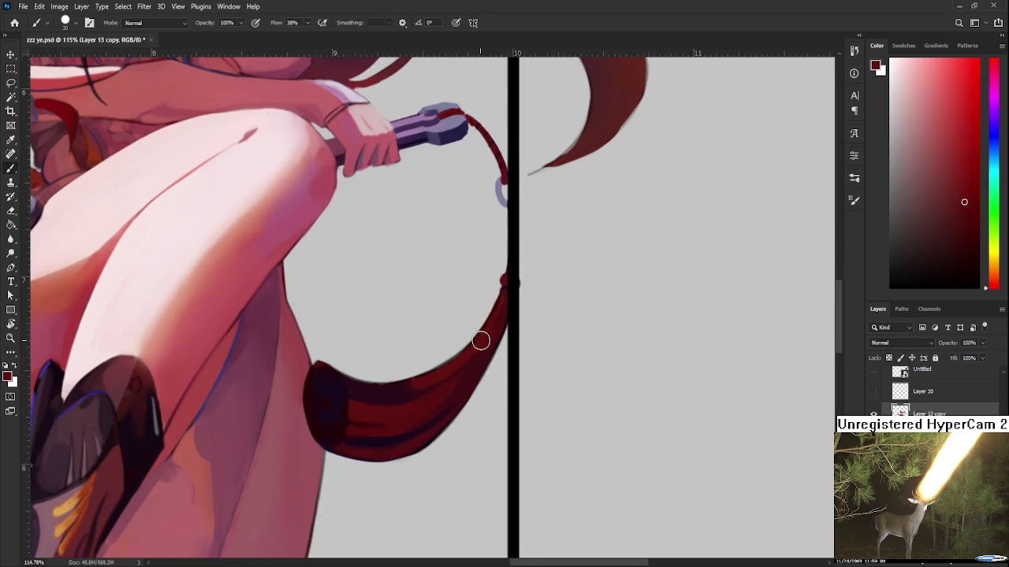
- Shrink the brush and draw a thin dark line along the tassel's upper edge
{"action": "left_click", "coordinate": [453, 370], "text": "alt"}
{"action": "left_click_drag", "start_coordinate": [453, 370], "coordinate": [383, 387]}
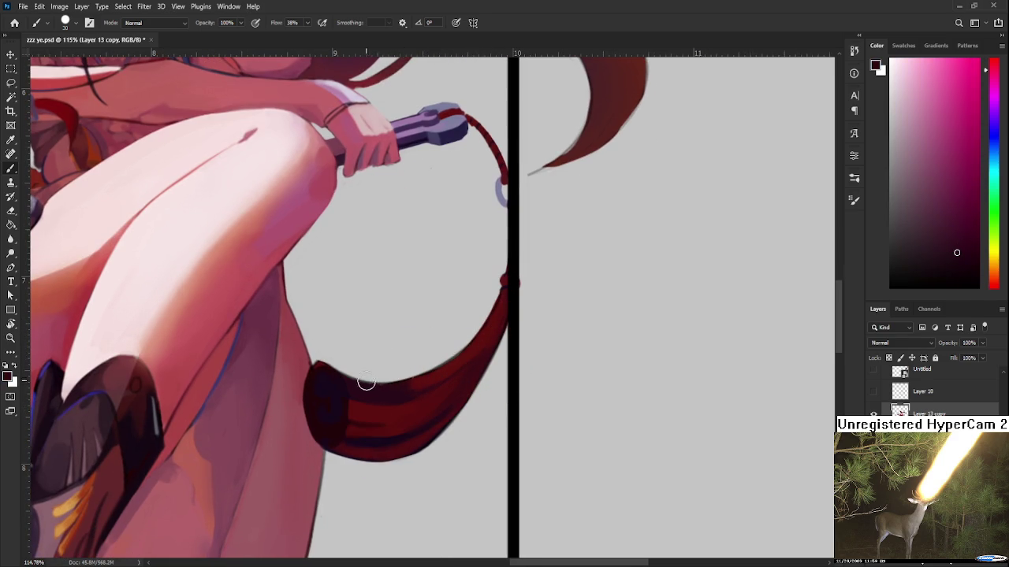
{"action": "key", "text": "bracketleft"}
{"action": "key", "text": "bracketleft"}
{"action": "key", "text": "bracketleft"}
{"action": "left_click_drag", "start_coordinate": [339, 345], "coordinate": [460, 364]}
{"action": "key", "text": "ctrl+z"}
{"action": "left_click_drag", "start_coordinate": [337, 346], "coordinate": [452, 367]}
{"action": "key", "text": "ctrl+z"}
{"action": "left_click_drag", "start_coordinate": [333, 345], "coordinate": [460, 364]}
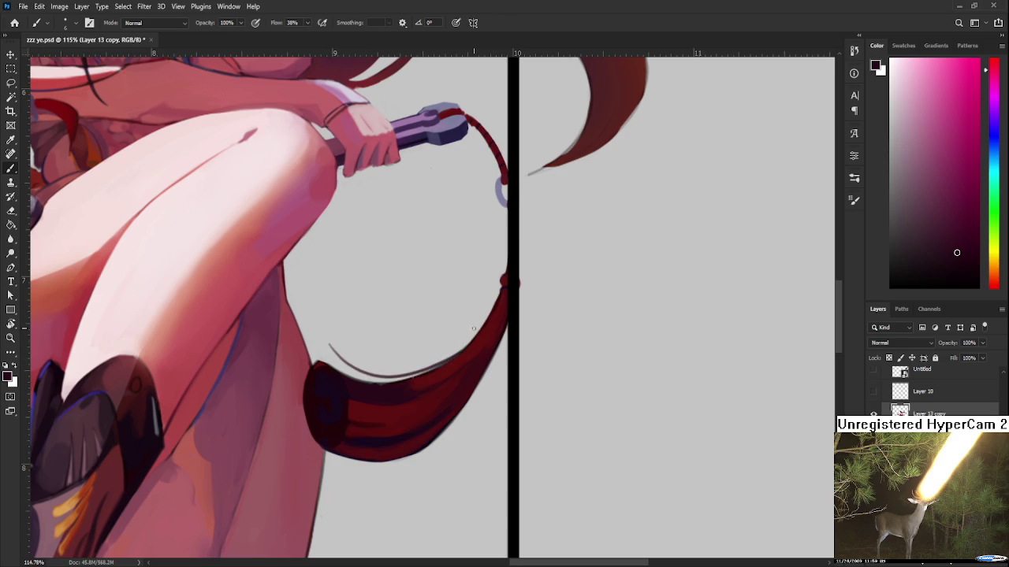
{"action": "key", "text": "ctrl+z"}
{"action": "left_click_drag", "start_coordinate": [336, 345], "coordinate": [468, 348]}
{"action": "key", "text": "ctrl+z"}
{"action": "left_click_drag", "start_coordinate": [338, 348], "coordinate": [463, 352]}
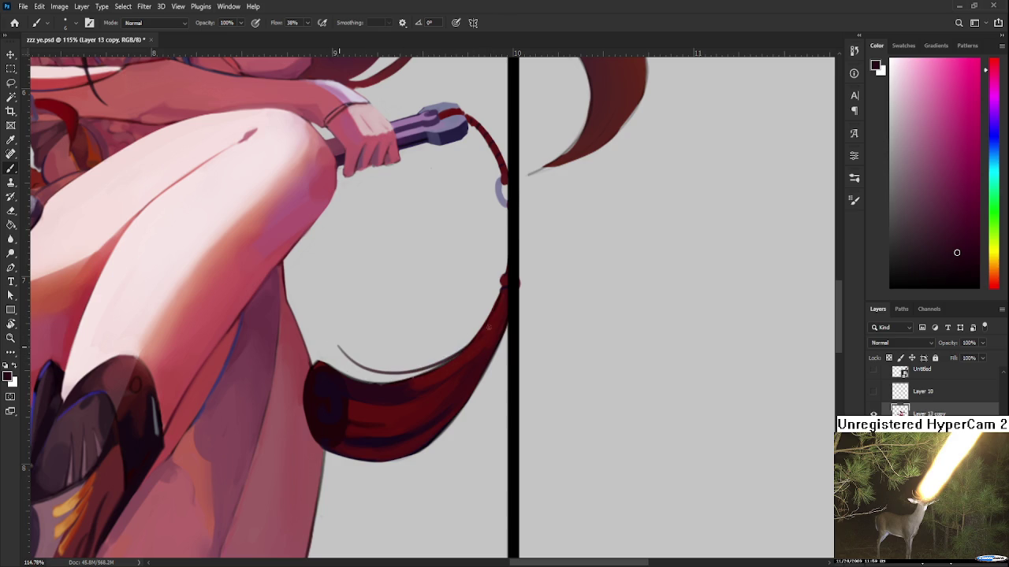
- Turn the view and darken the tassel's inner curve with sampled reds
{"action": "left_click", "coordinate": [470, 348], "text": "alt"}
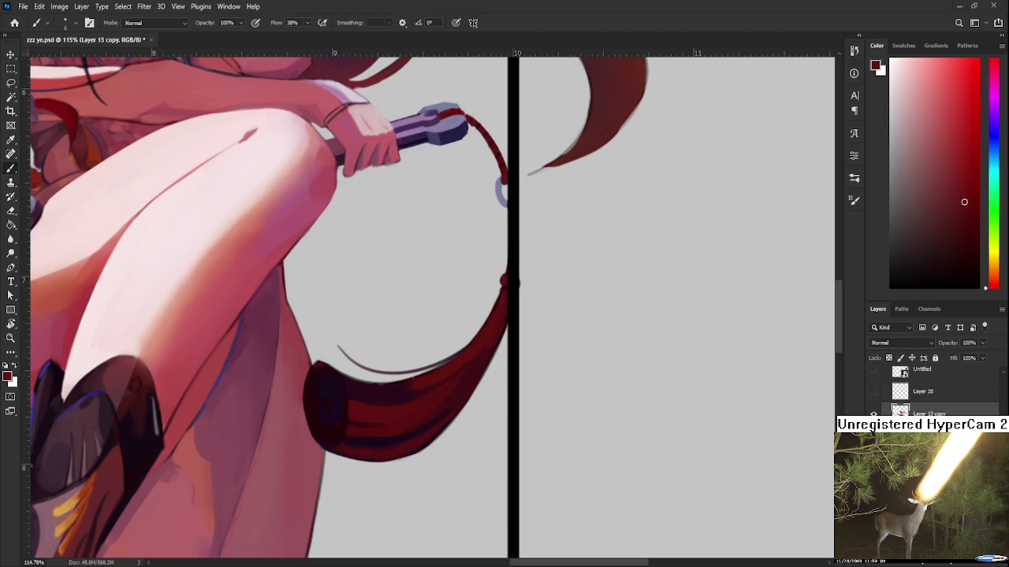
{"action": "left_click", "coordinate": [320, 372], "text": "alt"}
{"action": "key", "text": "e"}
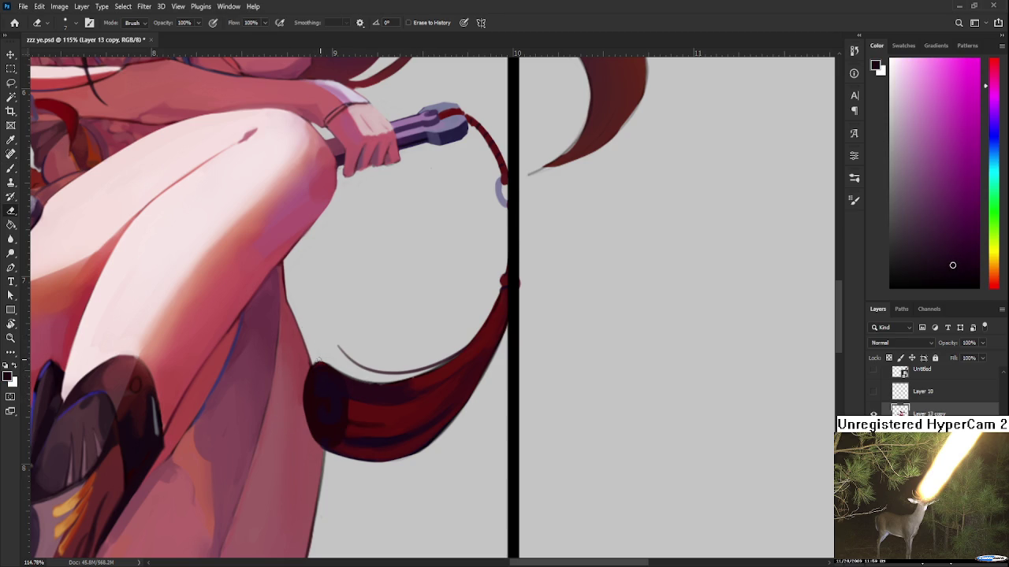
{"action": "key", "text": "b"}
{"action": "left_click_drag", "start_coordinate": [438, 364], "coordinate": [360, 315]}
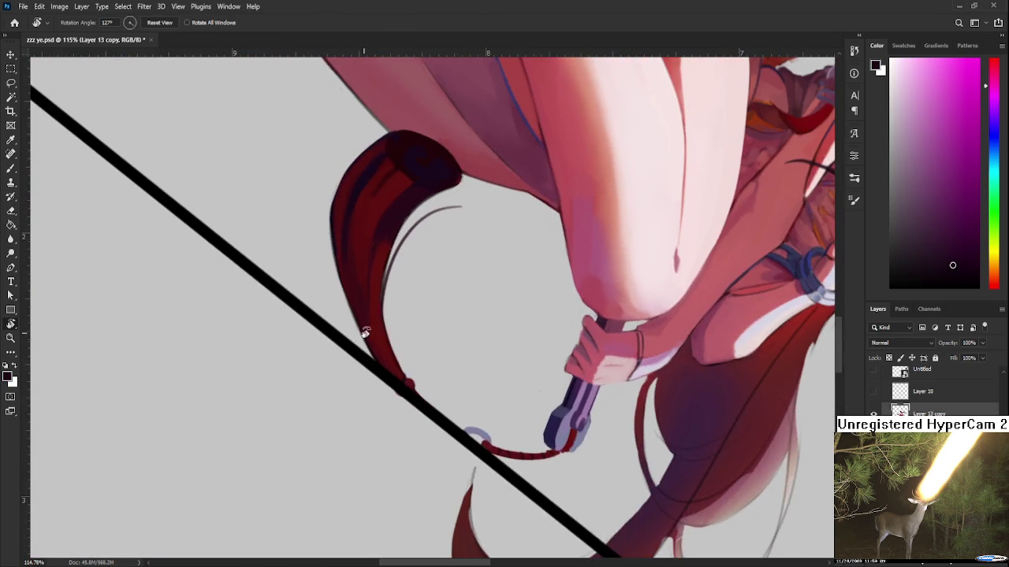
{"action": "left_click", "coordinate": [360, 315], "text": "alt"}
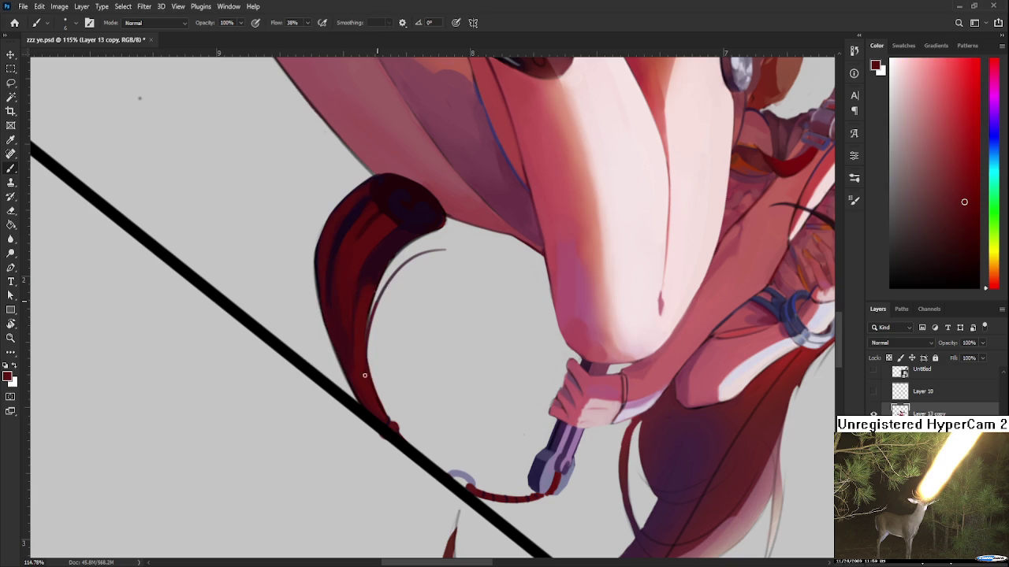
{"action": "left_click_drag", "start_coordinate": [374, 315], "coordinate": [369, 363]}
{"action": "key", "text": "ctrl+z"}
{"action": "left_click_drag", "start_coordinate": [375, 304], "coordinate": [371, 378]}
- Erase and repaint the new strand, resampling a darker pink-red
{"action": "key", "text": "e"}
{"action": "left_click_drag", "start_coordinate": [373, 401], "coordinate": [381, 333]}
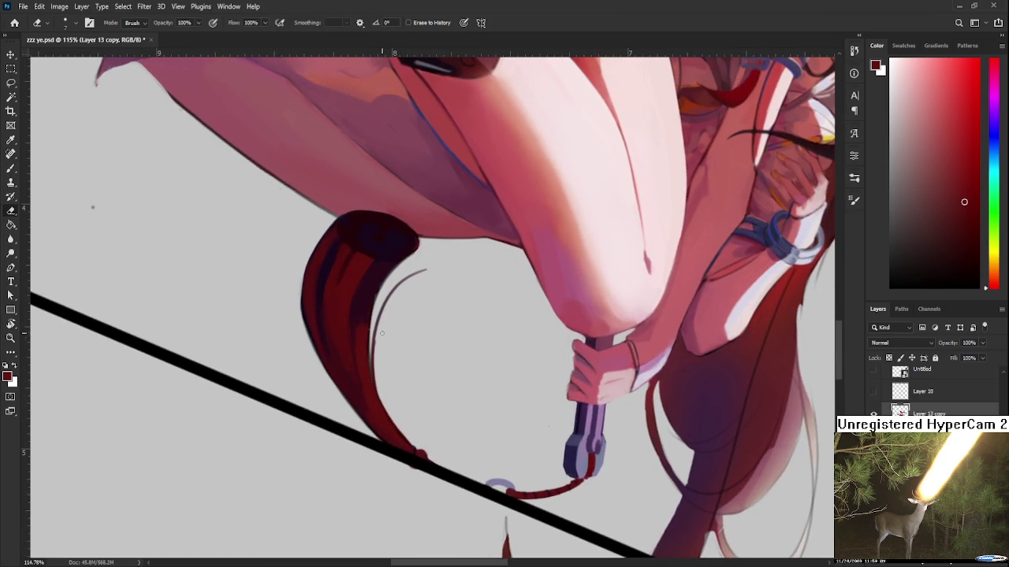
{"action": "key", "text": "b"}
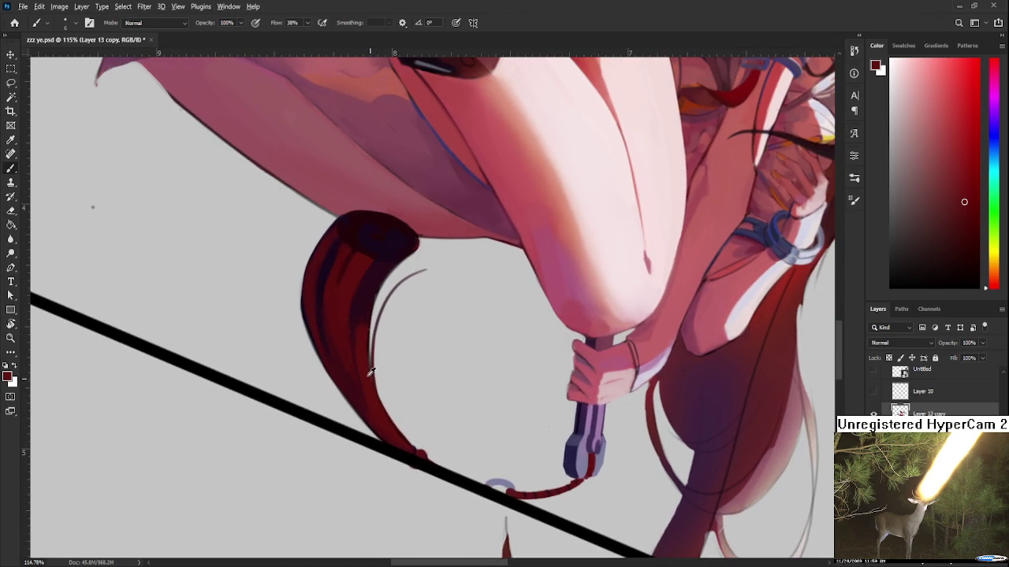
{"action": "left_click", "coordinate": [372, 398], "text": "alt"}
{"action": "key", "text": "e"}
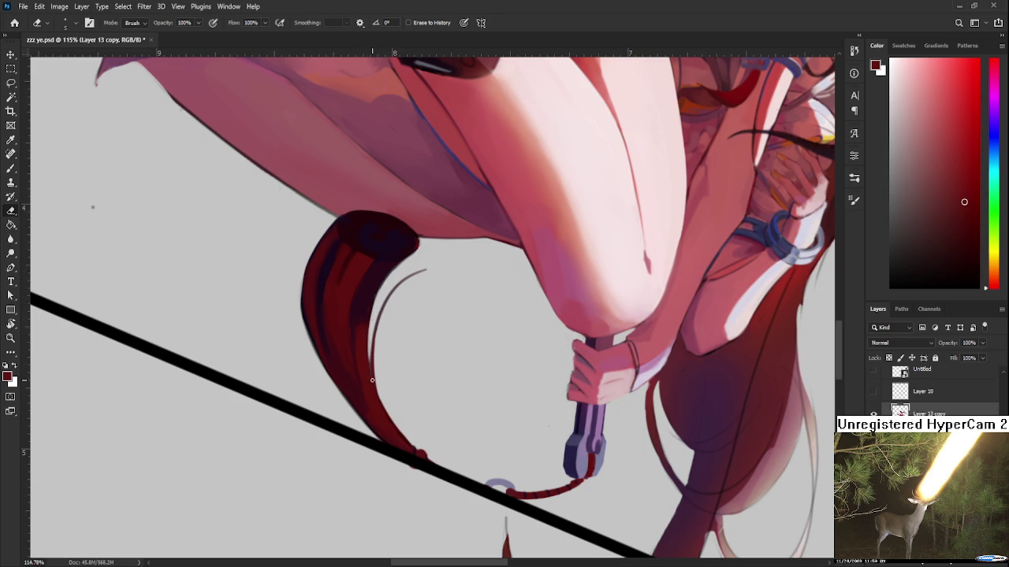
{"action": "key", "text": "b"}
{"action": "left_click_drag", "start_coordinate": [366, 335], "coordinate": [368, 355]}
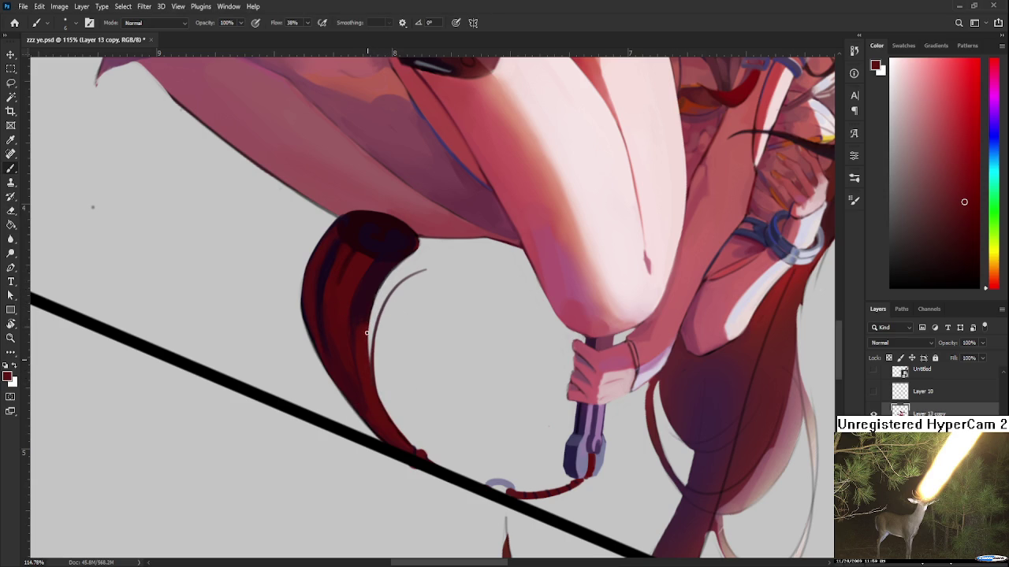
{"action": "left_click", "coordinate": [370, 290], "text": "alt"}
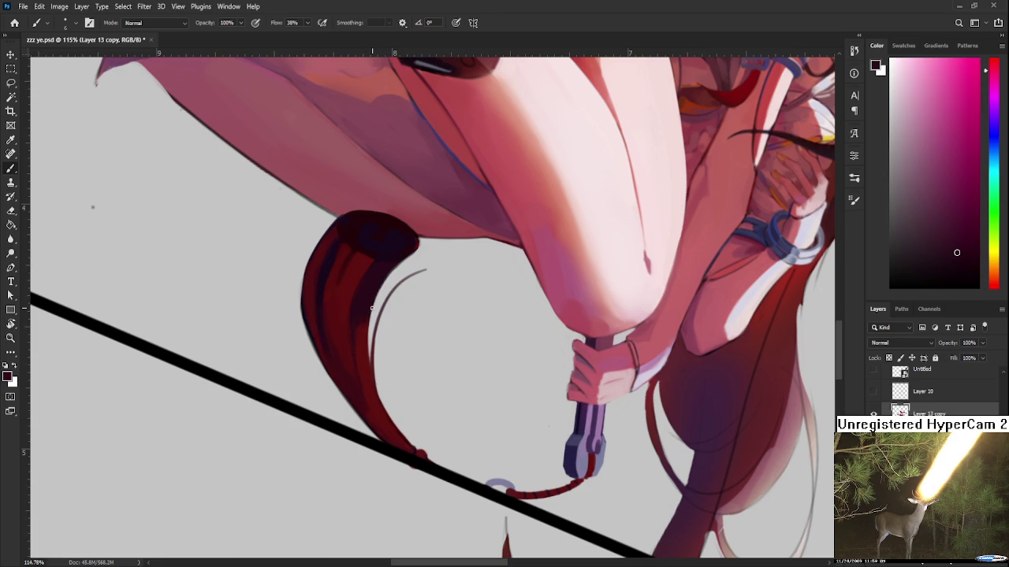
- Rotate the view about 49° and erase the strand's stray start
{"action": "left_click_drag", "start_coordinate": [410, 255], "coordinate": [399, 276]}
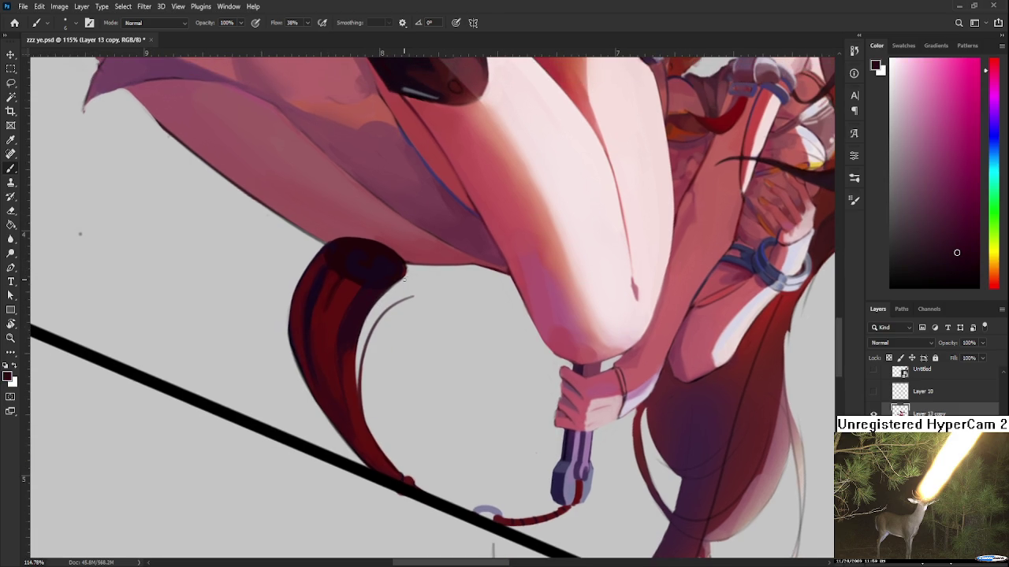
{"action": "left_click", "coordinate": [401, 264], "text": "alt"}
{"action": "key", "text": "e"}
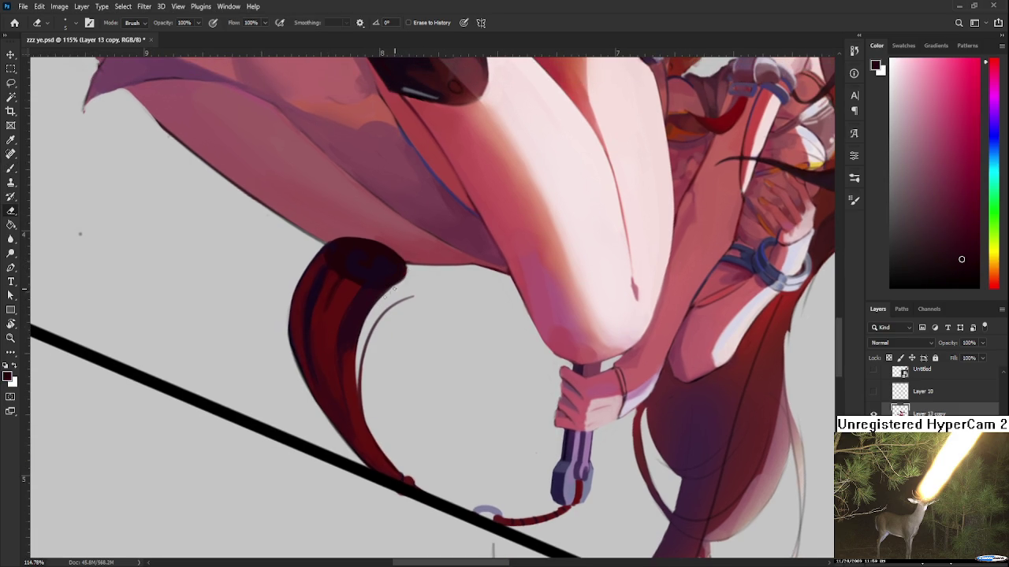
{"action": "key", "text": "r"}
{"action": "mouse_move", "coordinate": [389, 289]}
{"action": "left_mouse_down"}
{"action": "mouse_move", "coordinate": [428, 335]}
{"action": "mouse_move", "coordinate": [398, 358]}
{"action": "mouse_move", "coordinate": [401, 337]}
{"action": "left_mouse_up"}
{"action": "key", "text": "b"}
{"action": "key", "text": "e"}
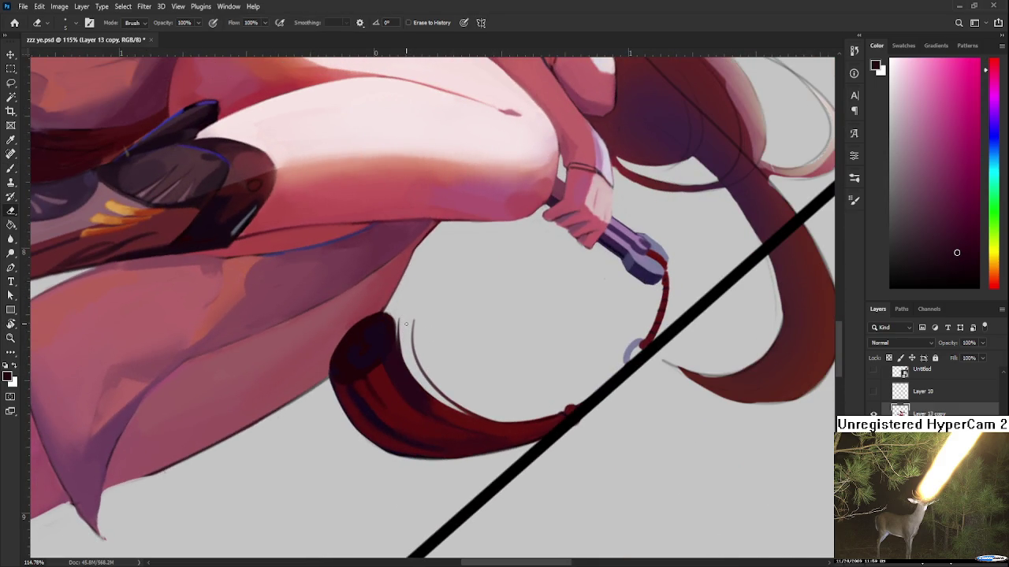
{"action": "key", "text": "b"}
{"action": "left_click", "coordinate": [399, 323], "text": "alt"}
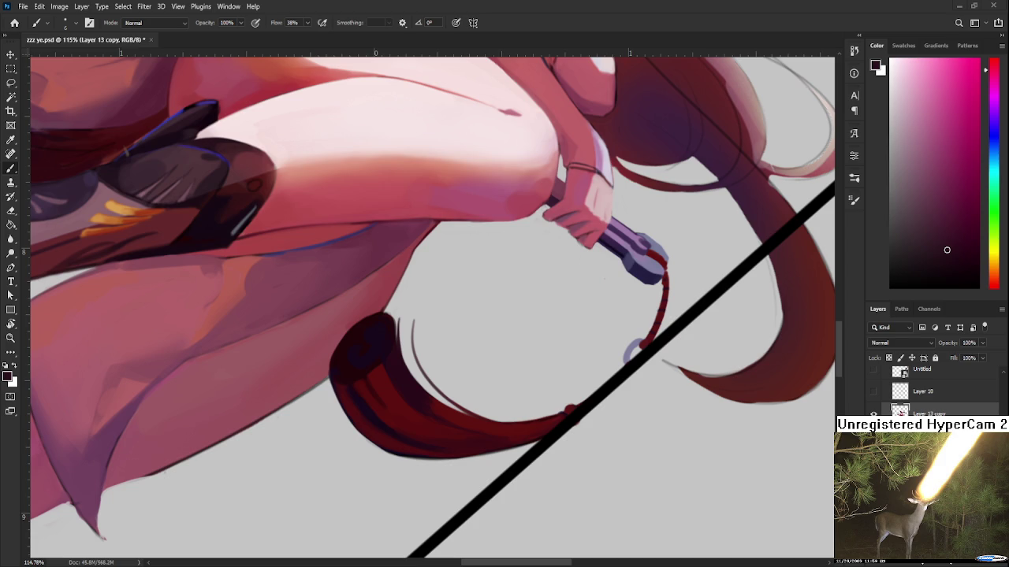
{"action": "left_click", "coordinate": [398, 346], "text": "alt"}
{"action": "key", "text": "e"}
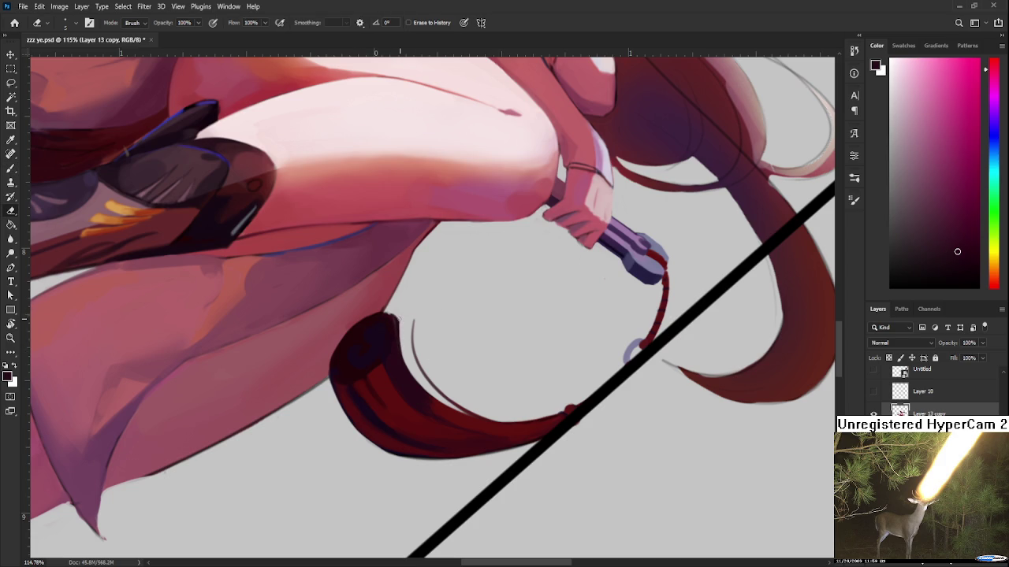
{"action": "key", "text": "b"}
{"action": "left_click", "coordinate": [395, 329], "text": "alt"}
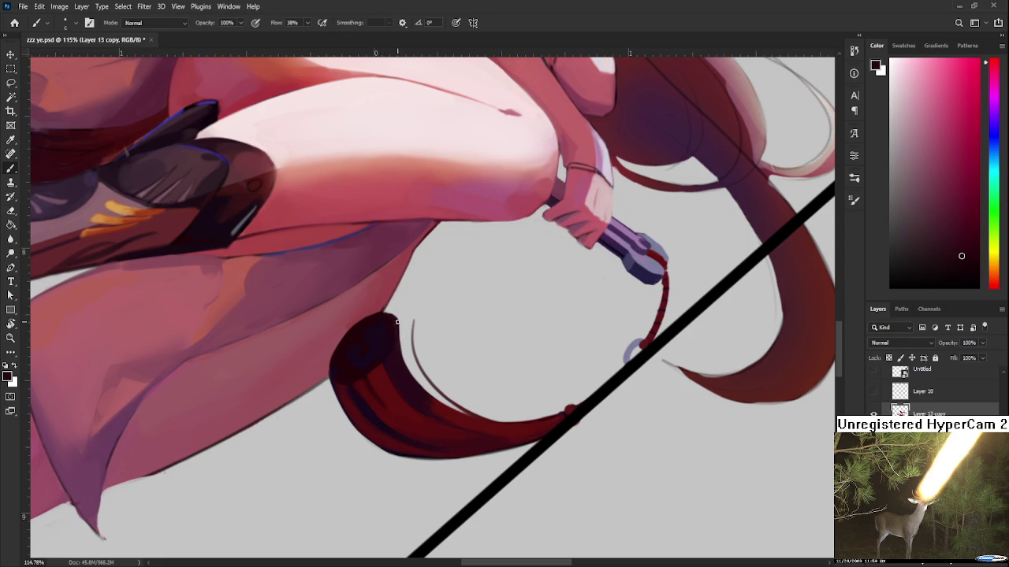
{"action": "key", "text": "e"}
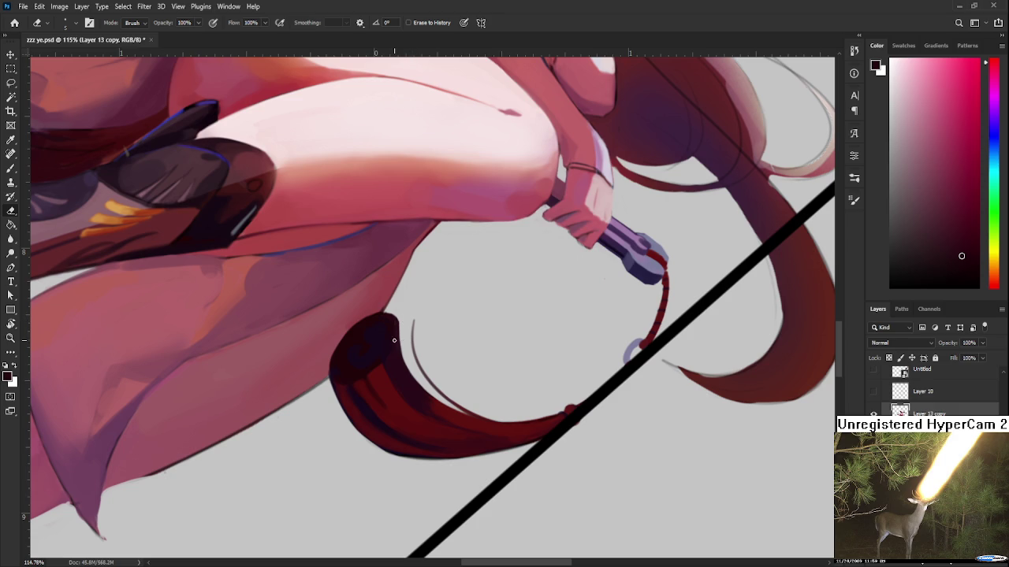
{"action": "key", "text": "b"}
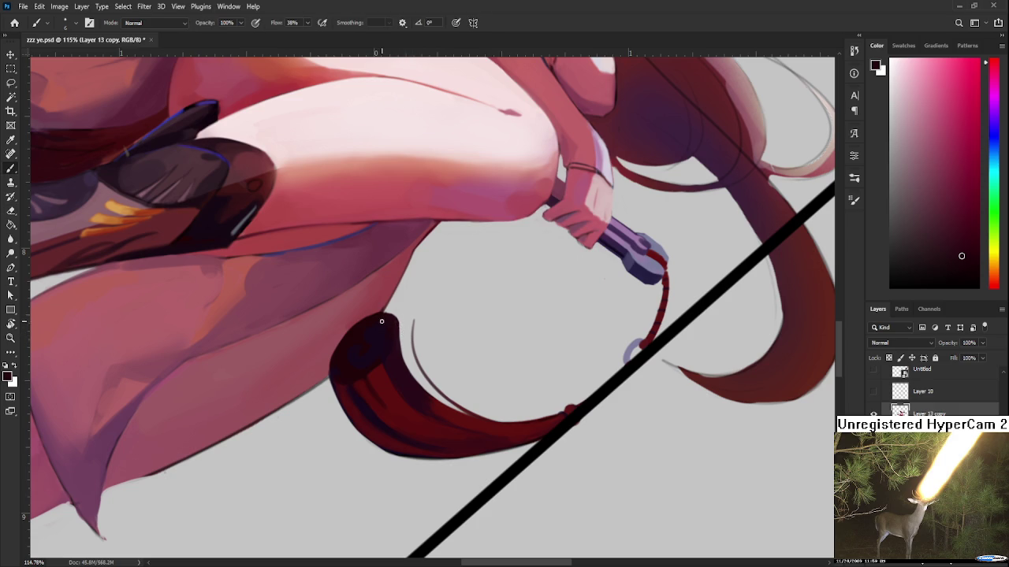
{"action": "left_click", "coordinate": [387, 332], "text": "alt"}
{"action": "left_click_drag", "start_coordinate": [387, 332], "coordinate": [371, 344]}
{"action": "left_click", "coordinate": [365, 391], "text": "alt"}
{"action": "left_click", "coordinate": [389, 393], "text": "alt"}
{"action": "left_click", "coordinate": [392, 368], "text": "alt"}
{"action": "left_click", "coordinate": [385, 373], "text": "alt"}
{"action": "left_click", "coordinate": [389, 368], "text": "alt"}
{"action": "left_click", "coordinate": [394, 370], "text": "alt"}
{"action": "left_click", "coordinate": [399, 335], "text": "alt"}
{"action": "key", "text": "r"}
{"action": "left_click_drag", "start_coordinate": [446, 346], "coordinate": [421, 316]}
{"action": "key", "text": "e"}
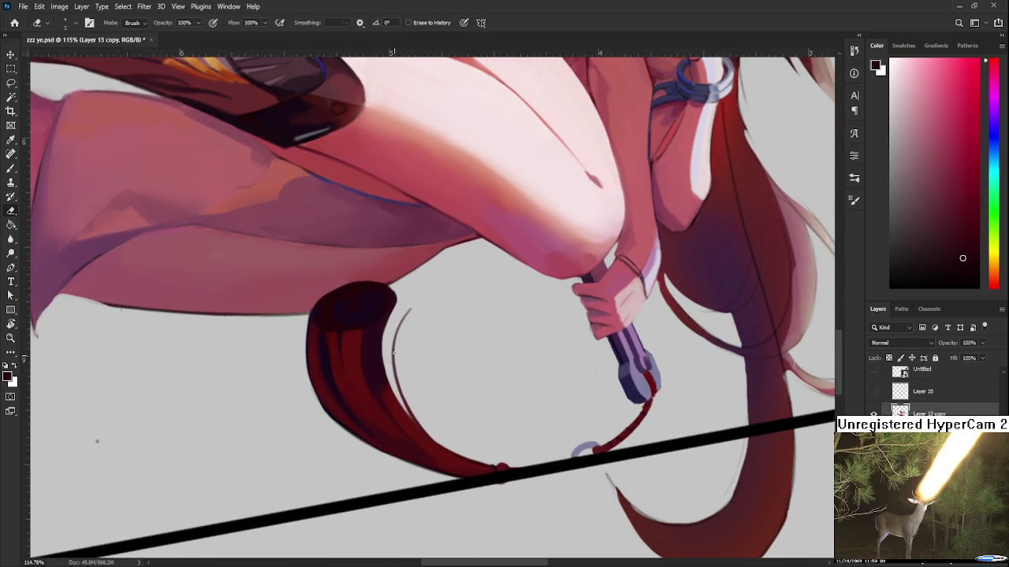
- Erase and lighten the thin outline along the red tassel
{"action": "left_click_drag", "start_coordinate": [403, 324], "coordinate": [409, 406]}
{"action": "key", "text": "ctrl+z"}
{"action": "key", "text": "ctrl+shift+z"}
{"action": "mouse_move", "coordinate": [410, 410]}
{"action": "left_mouse_down"}
{"action": "mouse_move", "coordinate": [433, 422]}
{"action": "mouse_move", "coordinate": [357, 350]}
{"action": "left_mouse_up"}
{"action": "key", "text": "r"}
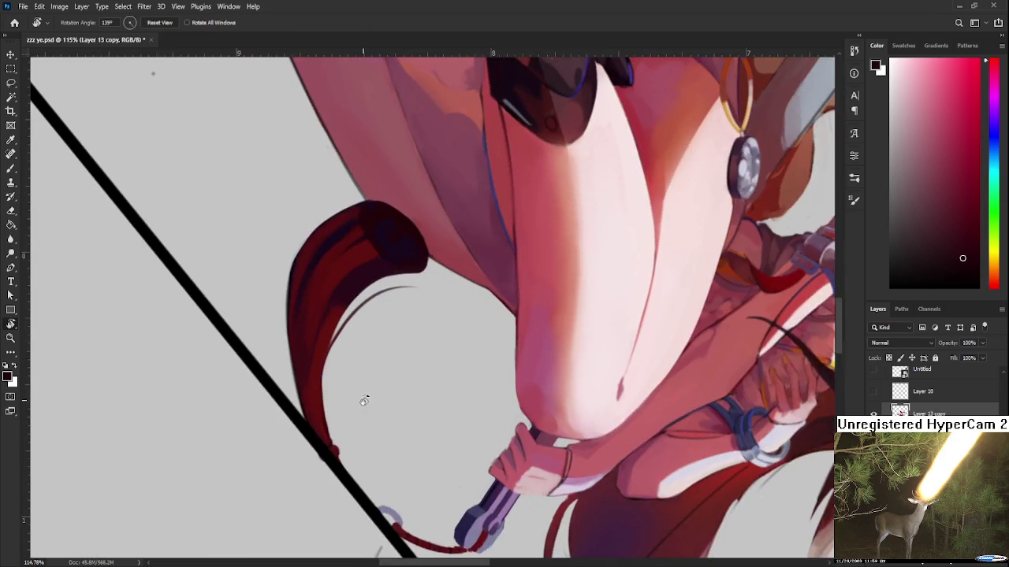
{"action": "key", "text": "b"}
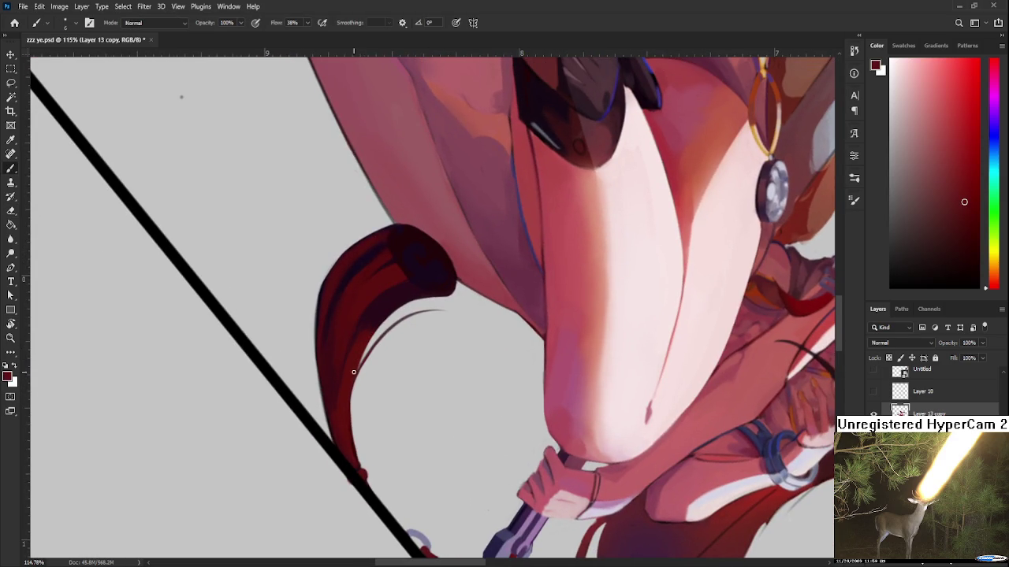
{"action": "key", "text": "e"}
- Soften the tassel's dark left edge, then rotate the view about 180°
{"action": "mouse_move", "coordinate": [361, 442]}
{"action": "left_mouse_down"}
{"action": "mouse_move", "coordinate": [362, 451]}
{"action": "mouse_move", "coordinate": [452, 394]}
{"action": "mouse_move", "coordinate": [376, 338]}
{"action": "left_mouse_up"}
{"action": "key", "text": "r"}
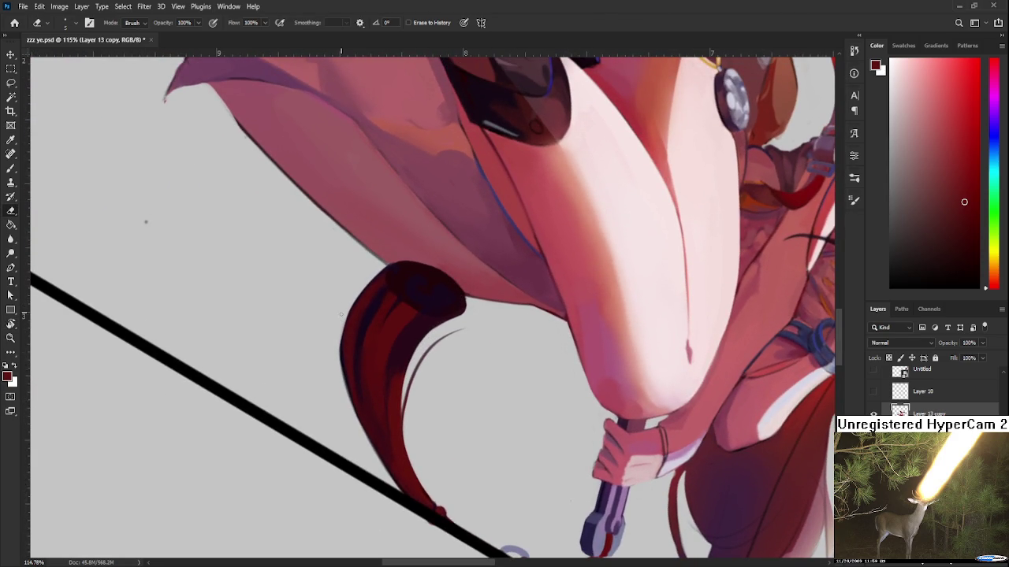
{"action": "mouse_move", "coordinate": [339, 364]}
{"action": "left_mouse_down"}
{"action": "mouse_move", "coordinate": [344, 386]}
{"action": "mouse_move", "coordinate": [340, 327]}
{"action": "left_mouse_up"}
{"action": "key", "text": "ctrl+z"}
{"action": "left_click_drag", "start_coordinate": [341, 337], "coordinate": [345, 391]}
{"action": "key", "text": "ctrl+z"}
{"action": "mouse_move", "coordinate": [341, 361]}
{"action": "left_mouse_down"}
{"action": "mouse_move", "coordinate": [368, 442]}
{"action": "mouse_move", "coordinate": [353, 370]}
{"action": "left_mouse_up"}
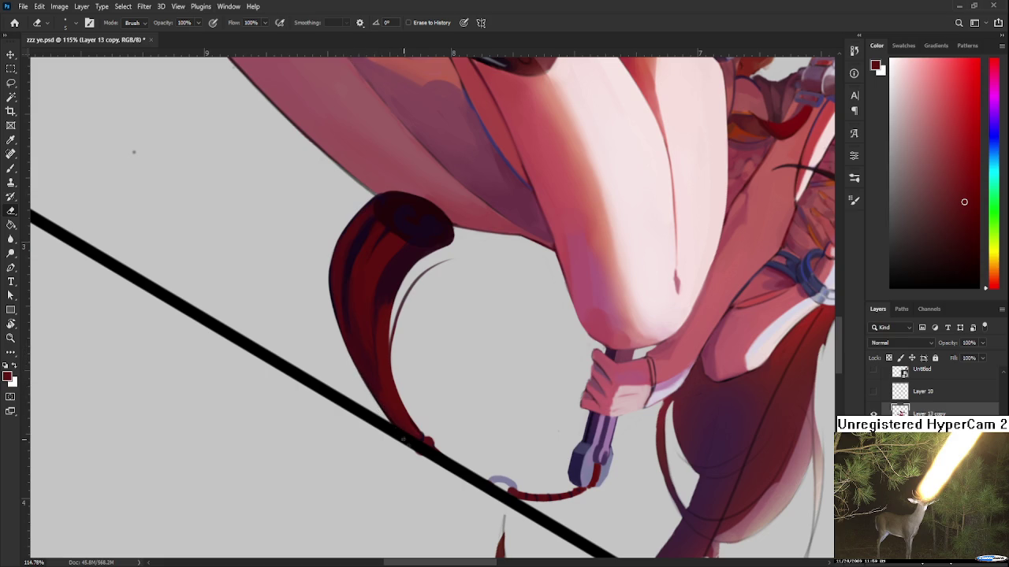
{"action": "mouse_move", "coordinate": [331, 246]}
{"action": "left_mouse_down"}
{"action": "mouse_move", "coordinate": [351, 300]}
{"action": "mouse_move", "coordinate": [352, 349]}
{"action": "left_mouse_up"}
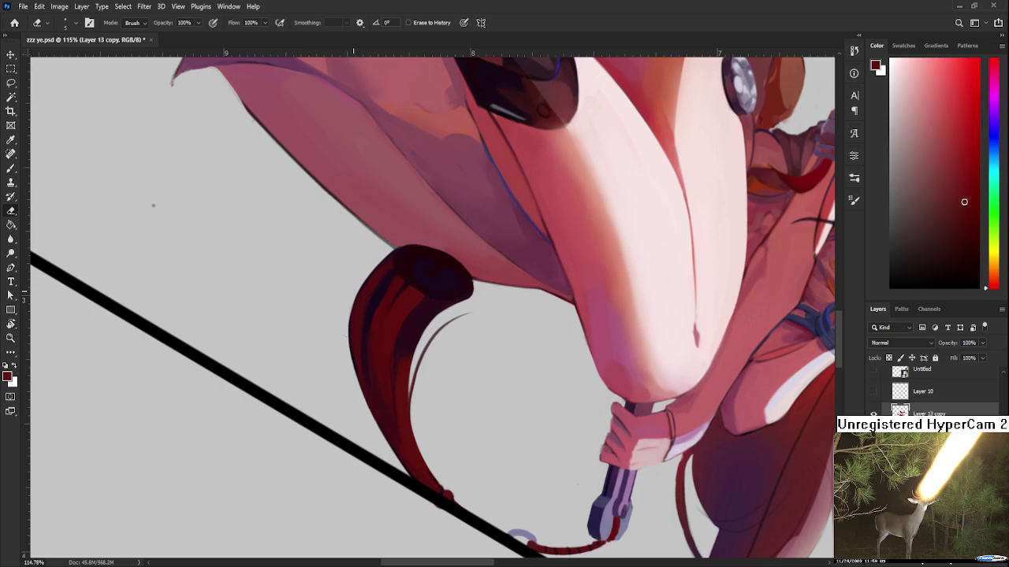
{"action": "key", "text": "r"}
{"action": "left_click_drag", "start_coordinate": [362, 414], "coordinate": [481, 351]}
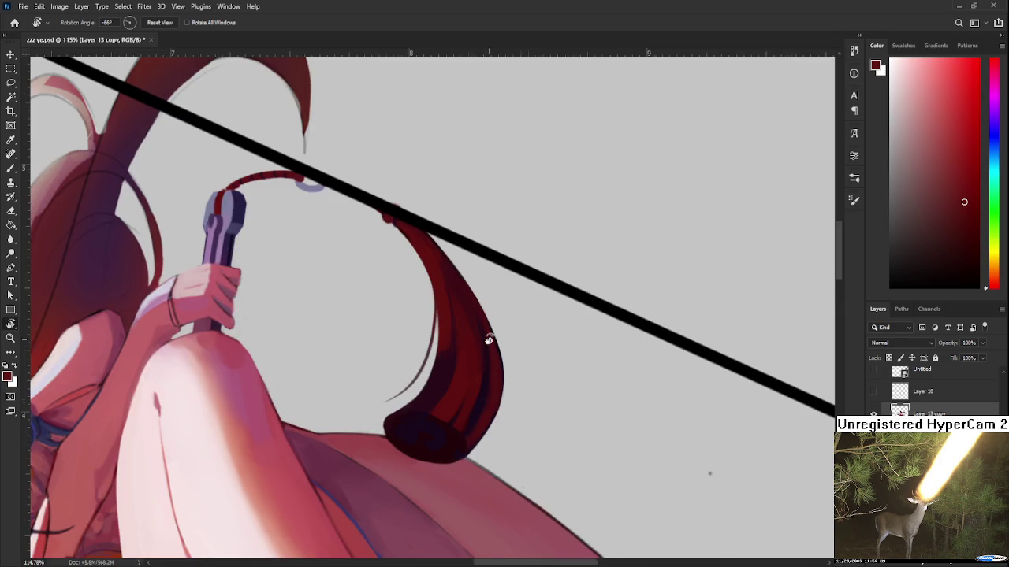
- Turn the view roughly upside down and undo a stray stroke beside the tassel
{"action": "scroll", "coordinate": [481, 351], "scroll_direction": "down", "scroll_amount": 2}
{"action": "scroll", "coordinate": [489, 338], "scroll_direction": "down", "scroll_amount": 2}
{"action": "scroll", "coordinate": [489, 338], "scroll_direction": "down", "scroll_amount": 1}
{"action": "scroll", "coordinate": [489, 337], "scroll_direction": "up", "scroll_amount": 3}
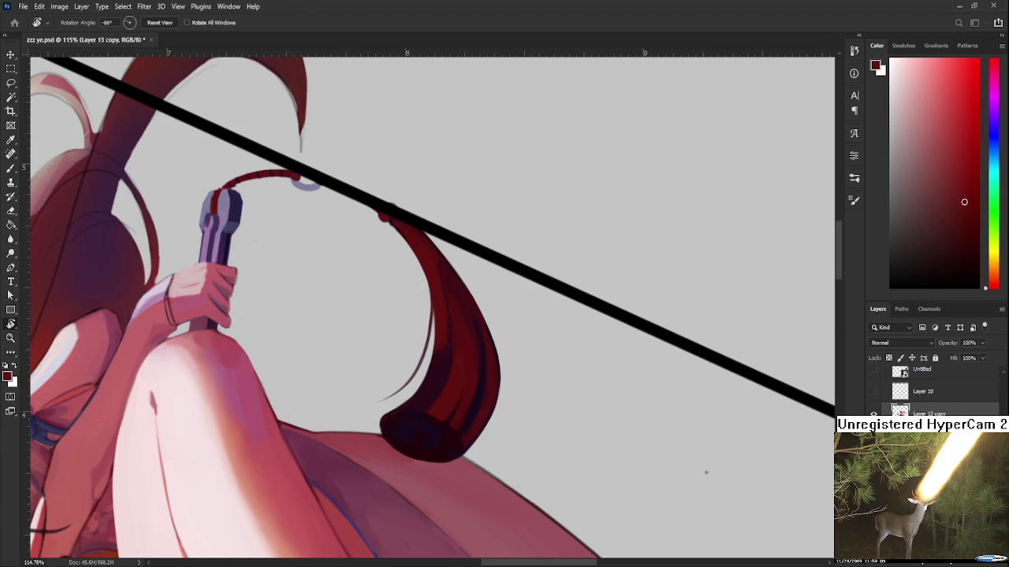
{"action": "left_click_drag", "start_coordinate": [479, 371], "coordinate": [414, 316]}
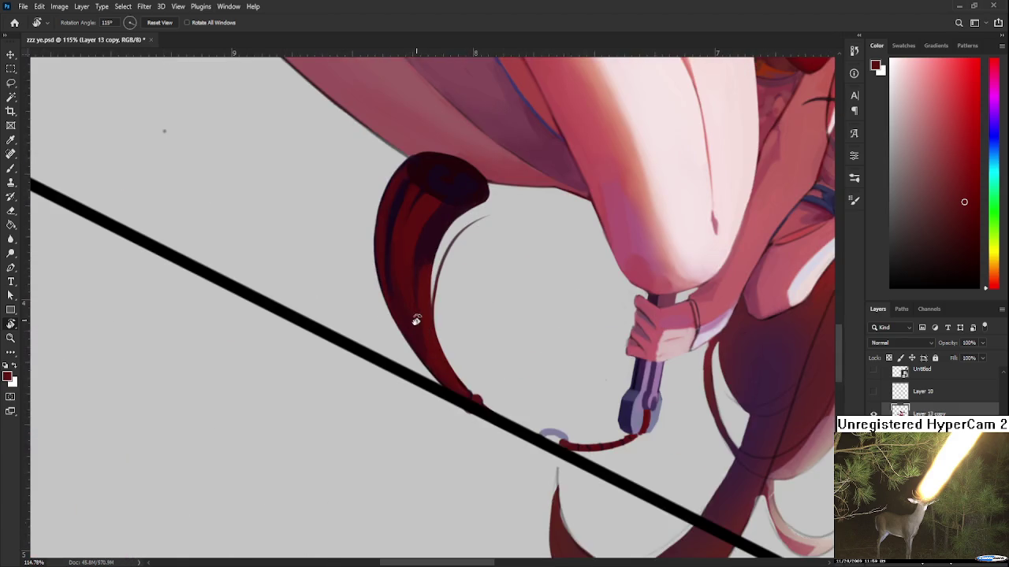
{"action": "key", "text": "b"}
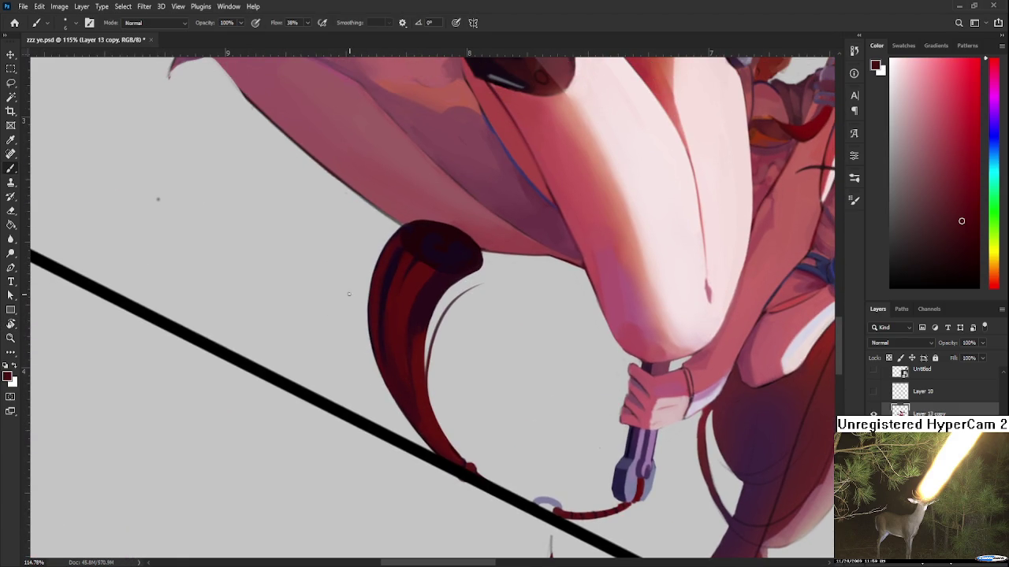
{"action": "left_click_drag", "start_coordinate": [360, 269], "coordinate": [361, 306]}
{"action": "key", "text": "ctrl+z"}
- Hide the Rectangle 1 copy layer's black diagonal bar and turn the view upright
{"action": "key", "text": "r"}
{"action": "left_click_drag", "start_coordinate": [428, 421], "coordinate": [474, 268]}
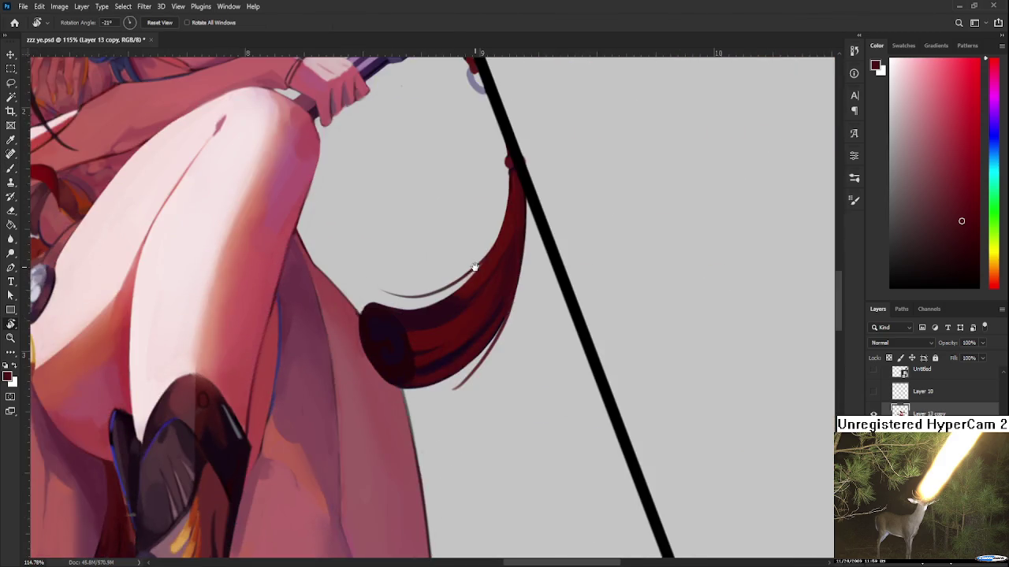
{"action": "scroll", "coordinate": [472, 272], "scroll_direction": "down", "scroll_amount": 2}
{"action": "scroll", "coordinate": [462, 323], "scroll_direction": "up", "scroll_amount": 2}
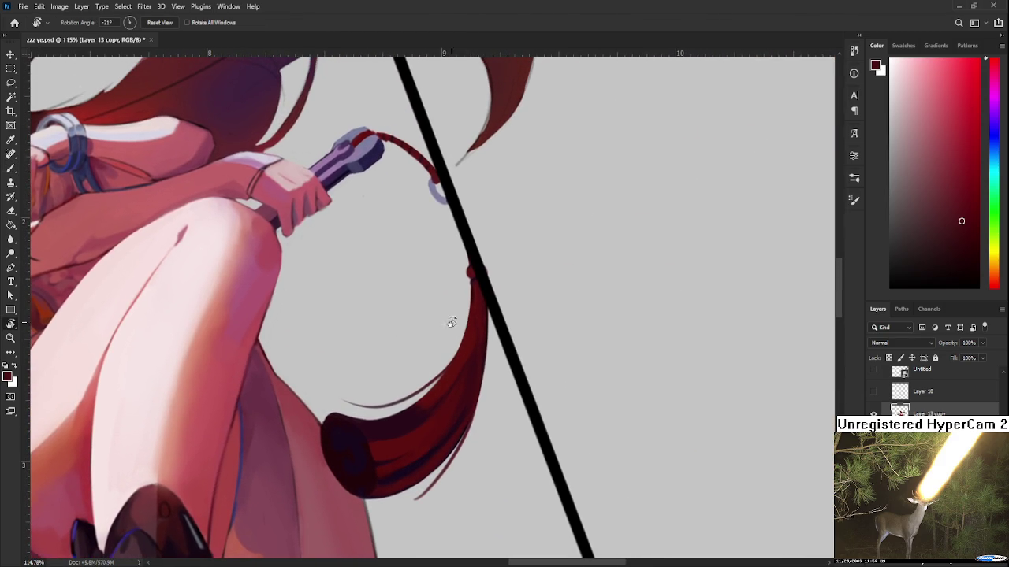
{"action": "scroll", "coordinate": [462, 325], "scroll_direction": "down", "scroll_amount": 3}
{"action": "scroll", "coordinate": [461, 324], "scroll_direction": "up", "scroll_amount": 3}
{"action": "scroll", "coordinate": [906, 390], "scroll_direction": "up", "scroll_amount": 2}
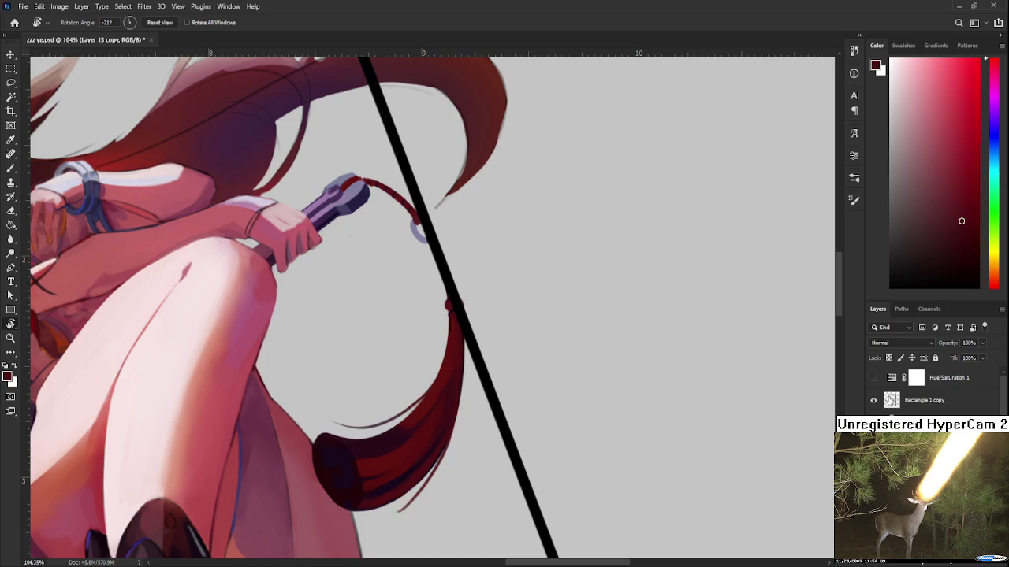
{"action": "left_click", "coordinate": [873, 400]}
{"action": "left_click_drag", "start_coordinate": [457, 289], "coordinate": [495, 386]}
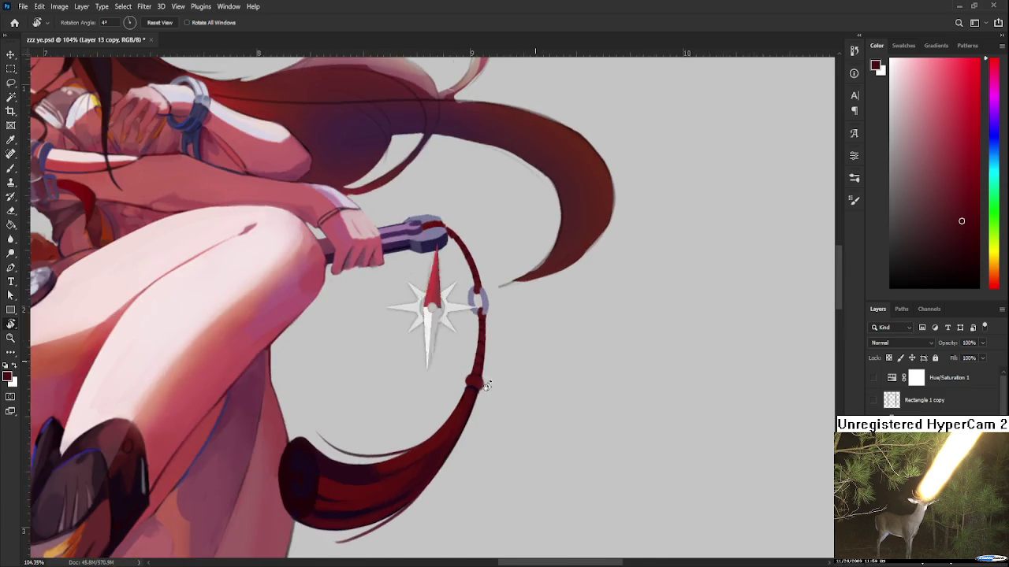
{"action": "scroll", "coordinate": [479, 326], "scroll_direction": "up", "scroll_amount": 3}
{"action": "scroll", "coordinate": [478, 327], "scroll_direction": "up", "scroll_amount": 2}
- Darken and enlarge the knot on the red cord with a deeper red
{"action": "key", "text": "b"}
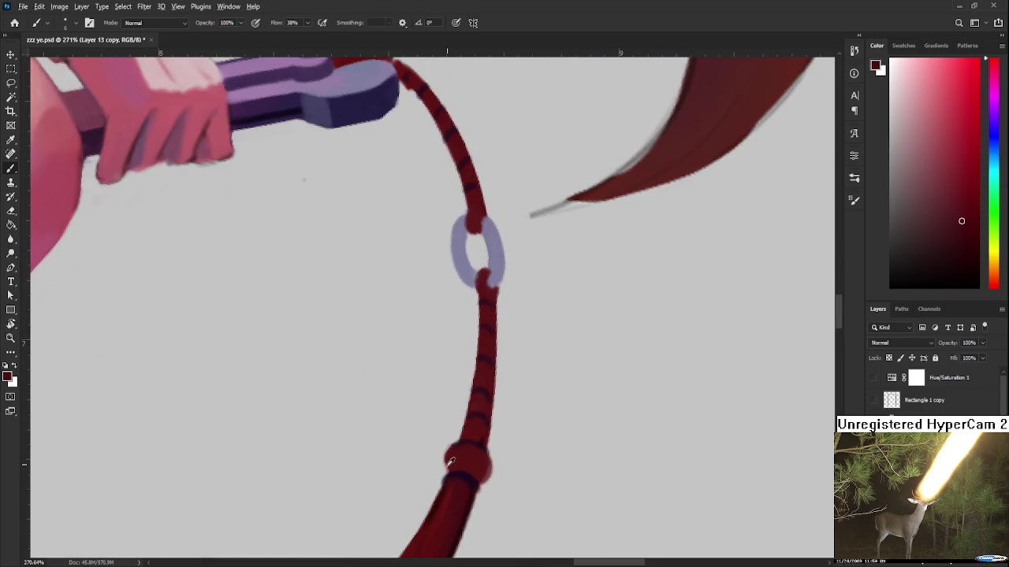
{"action": "left_click", "coordinate": [466, 472], "text": "alt"}
{"action": "mouse_move", "coordinate": [468, 475]}
{"action": "left_mouse_down"}
{"action": "mouse_move", "coordinate": [482, 479]}
{"action": "mouse_move", "coordinate": [482, 463]}
{"action": "left_mouse_up"}
{"action": "left_click_drag", "start_coordinate": [484, 426], "coordinate": [485, 445]}
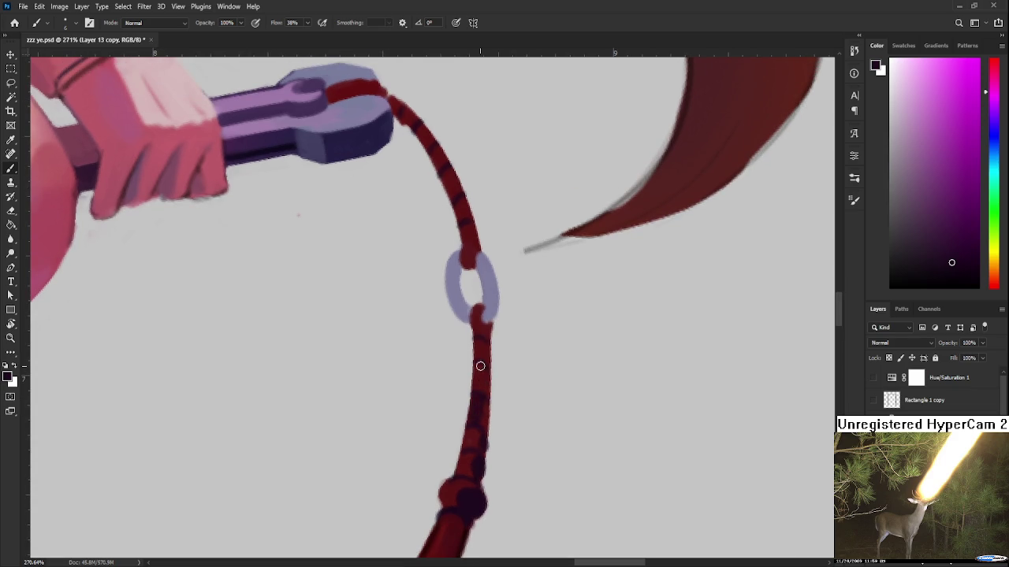
{"action": "left_click_drag", "start_coordinate": [478, 344], "coordinate": [475, 378]}
{"action": "left_click_drag", "start_coordinate": [475, 340], "coordinate": [475, 398]}
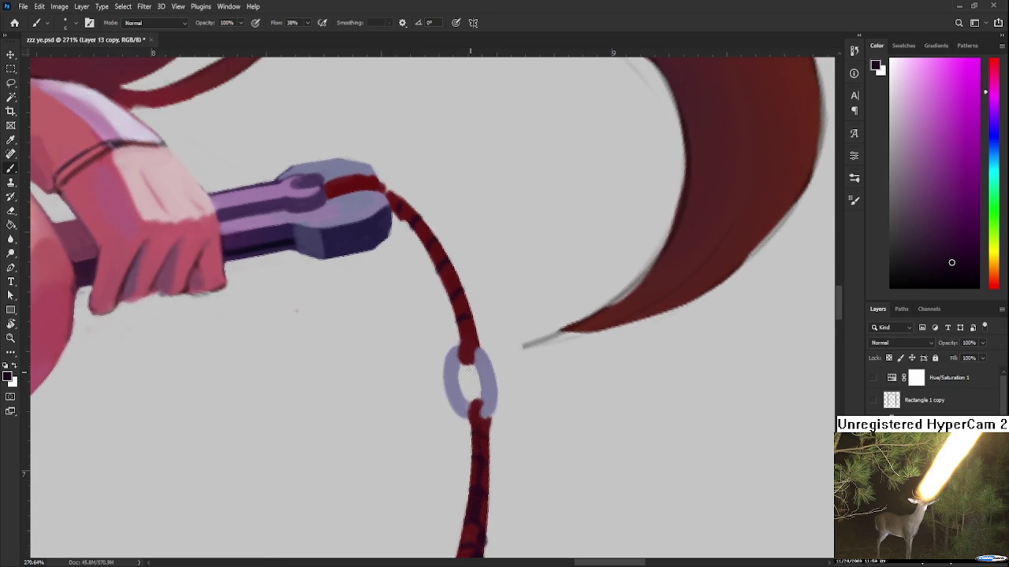
{"action": "left_click_drag", "start_coordinate": [460, 334], "coordinate": [464, 352]}
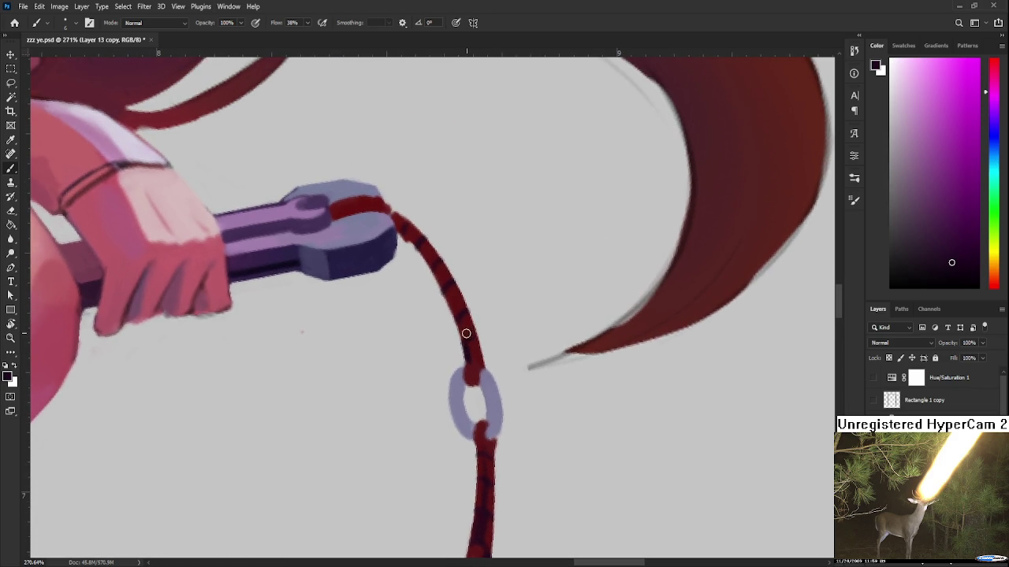
{"action": "left_click_drag", "start_coordinate": [464, 314], "coordinate": [466, 354]}
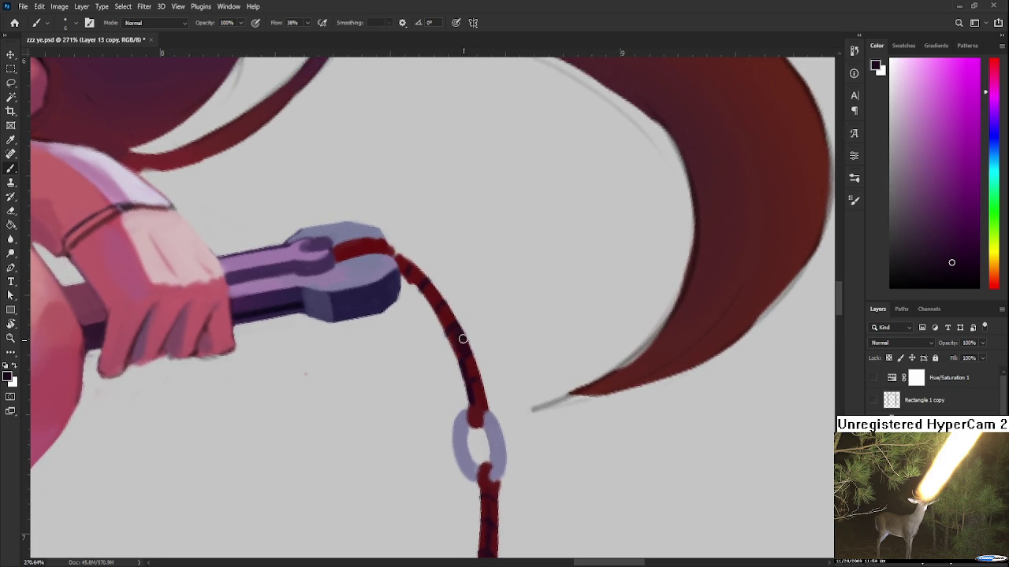
- Rotate the view along the cord and sample several of its reds
{"action": "key", "text": "r"}
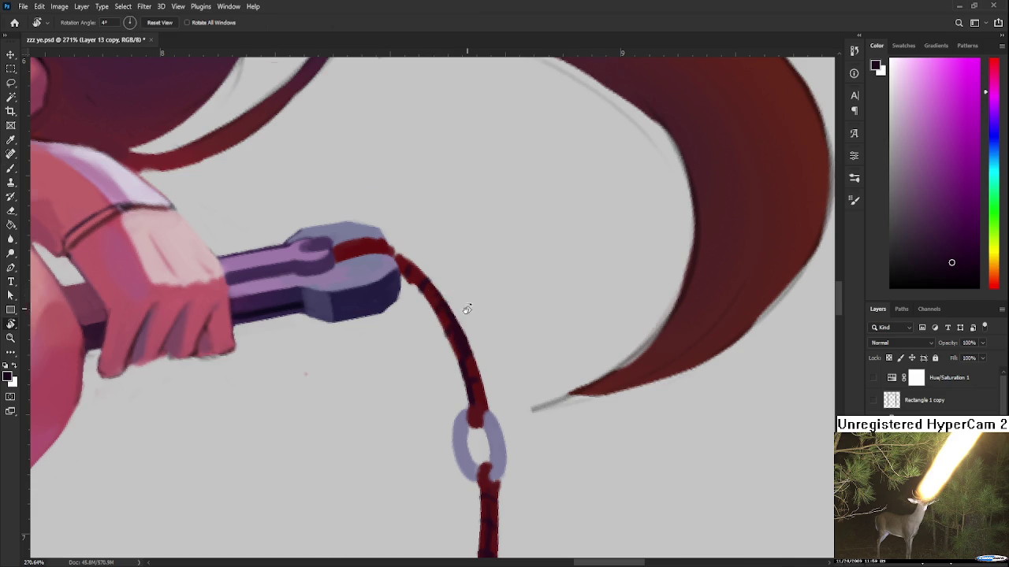
{"action": "left_click_drag", "start_coordinate": [469, 298], "coordinate": [436, 349]}
{"action": "key", "text": "b"}
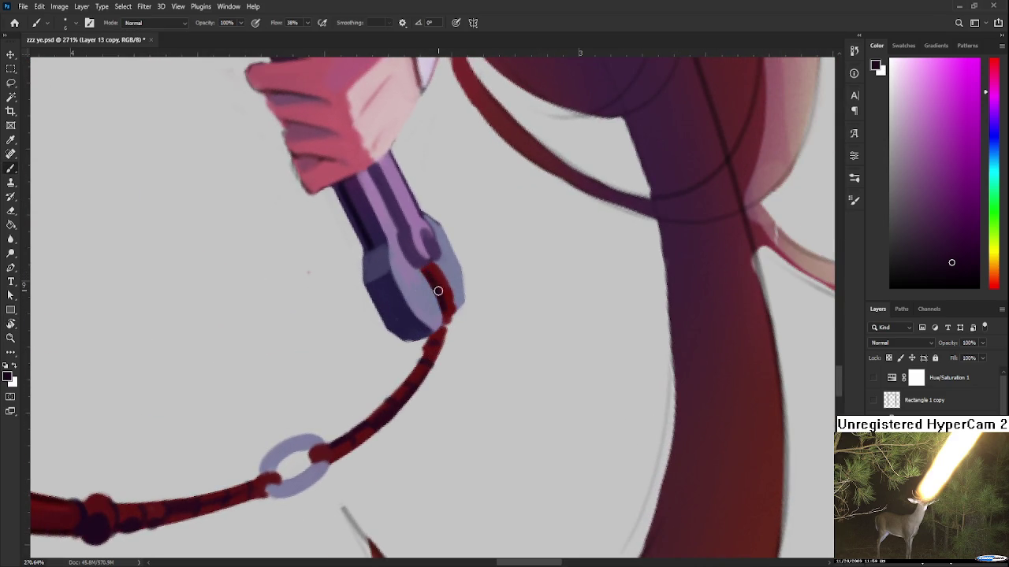
{"action": "left_click", "coordinate": [427, 272], "text": "alt"}
{"action": "left_click", "coordinate": [434, 272], "text": "alt"}
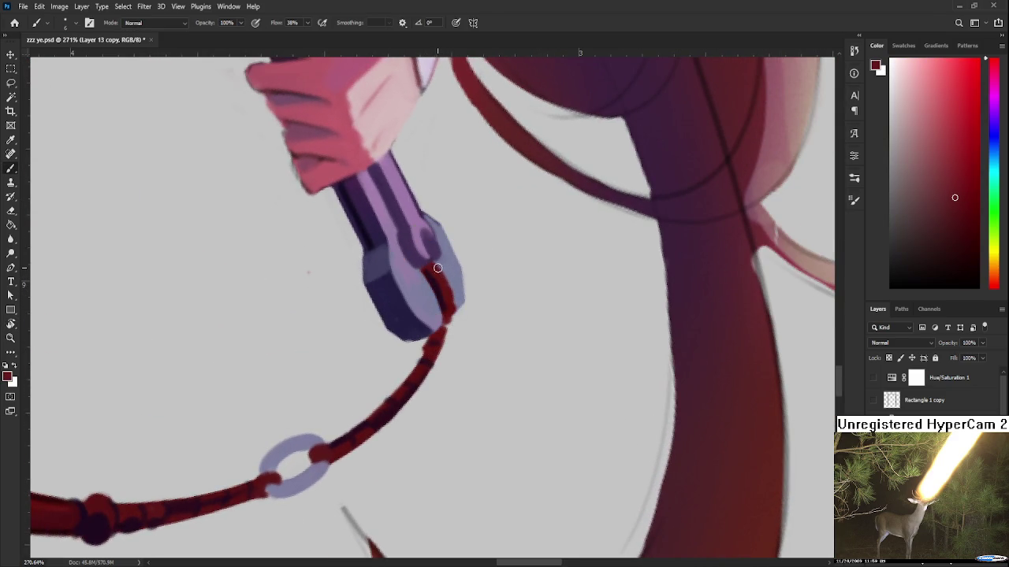
{"action": "left_click", "coordinate": [446, 279], "text": "alt"}
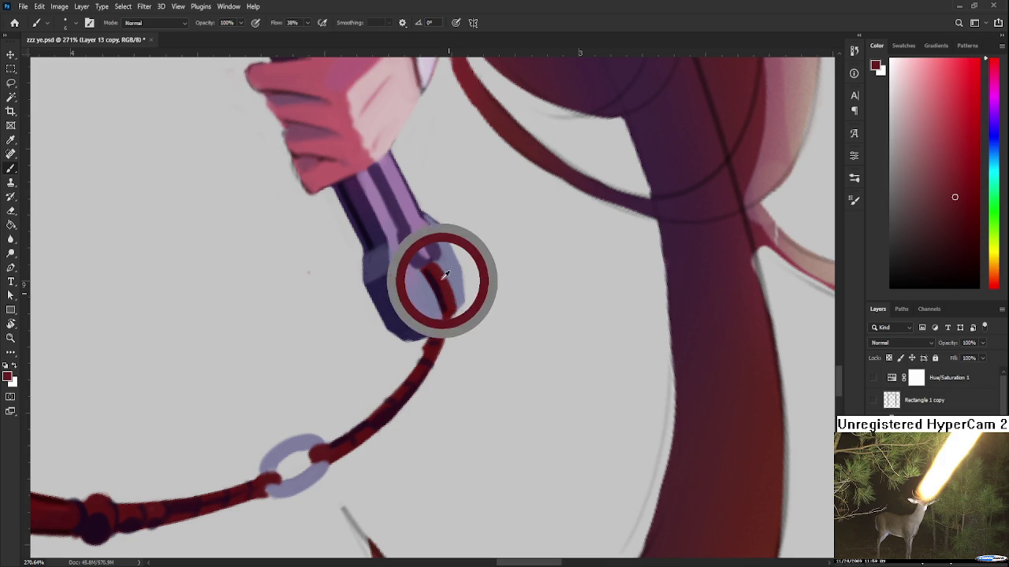
{"action": "left_click", "coordinate": [451, 302], "text": "alt"}
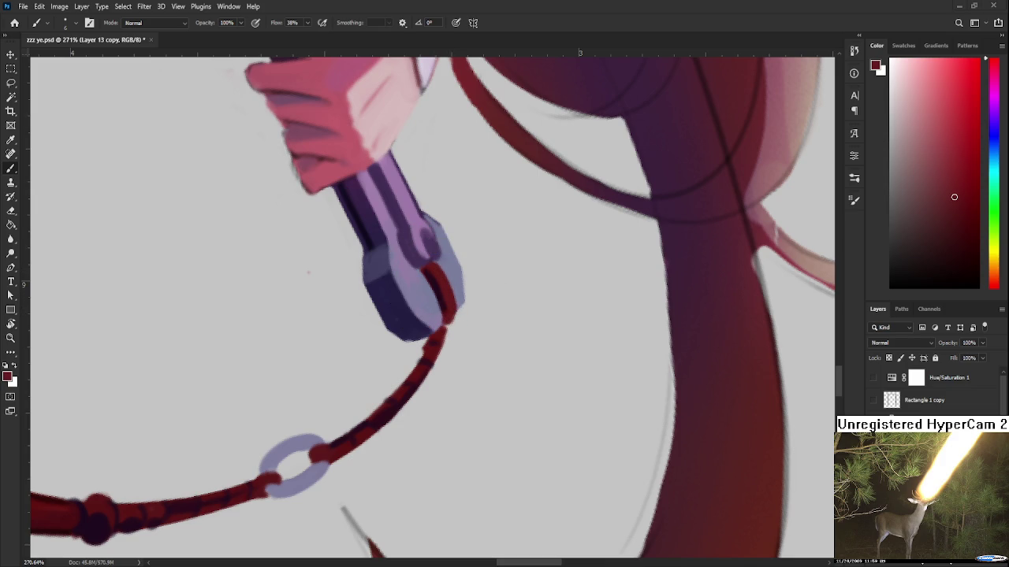
{"action": "left_click", "coordinate": [445, 328], "text": "alt"}
{"action": "left_click", "coordinate": [443, 324], "text": "alt"}
- Paint dark bands along the cord, alternating brush and eraser with sampled colours
{"action": "key", "text": "e"}
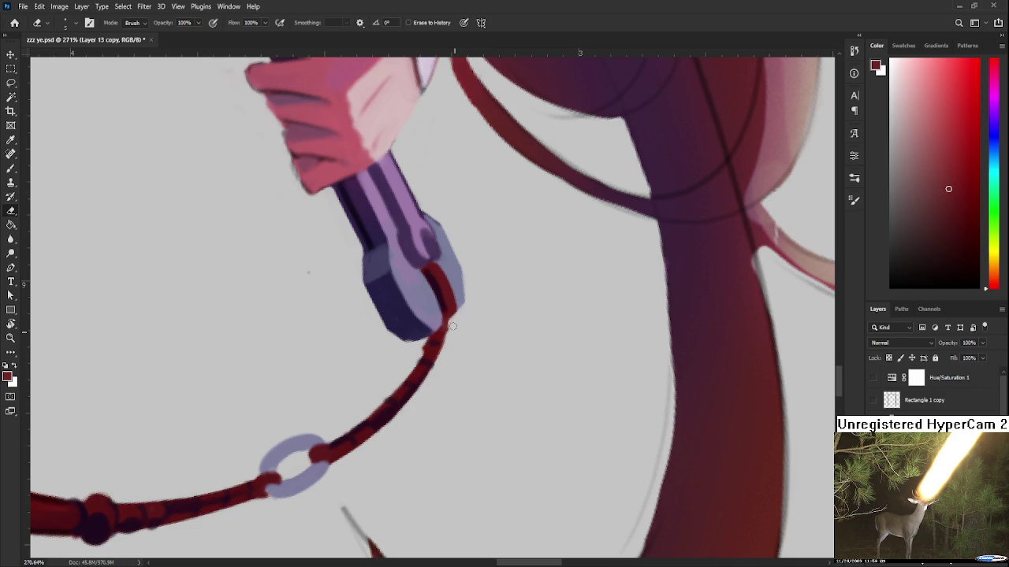
{"action": "key", "text": "b"}
{"action": "left_click_drag", "start_coordinate": [453, 321], "coordinate": [479, 313]}
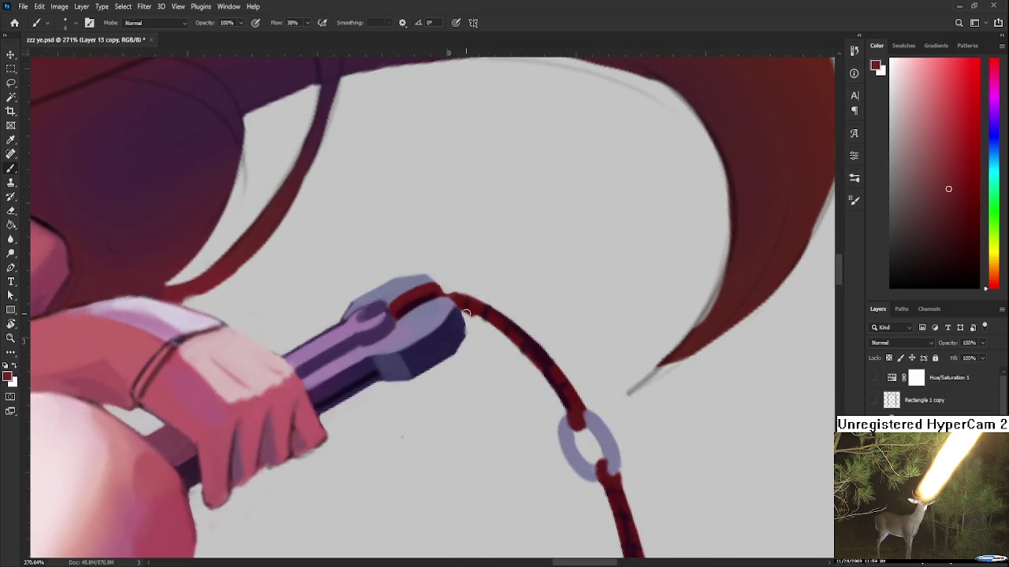
{"action": "left_click", "coordinate": [479, 312], "text": "alt"}
{"action": "key", "text": "e"}
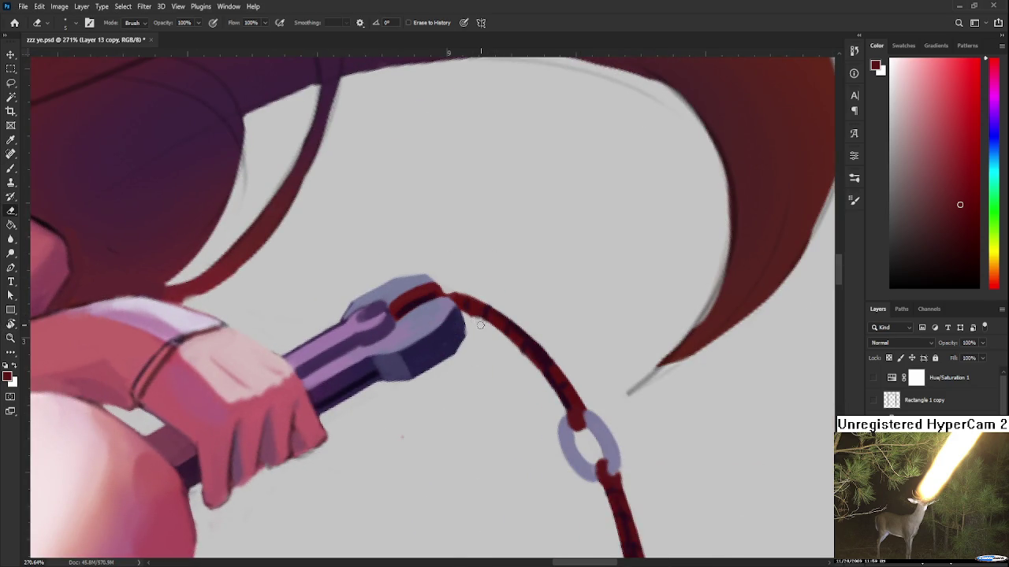
{"action": "key", "text": "b"}
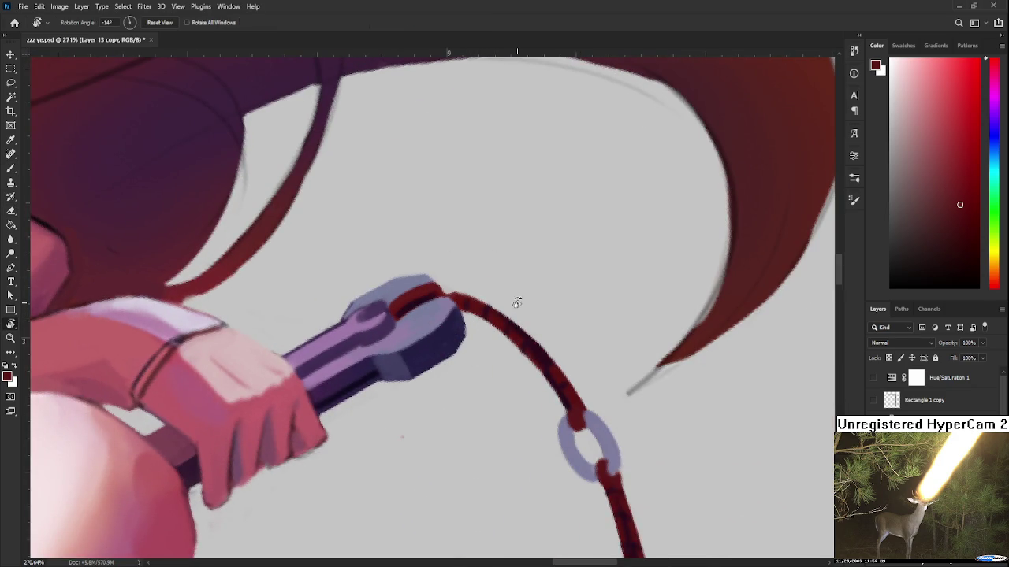
- Finish the cord's stripes with newly sampled colours and turn the view nearly upright
{"action": "left_click_drag", "start_coordinate": [513, 299], "coordinate": [458, 318]}
{"action": "left_click", "coordinate": [452, 317], "text": "alt"}
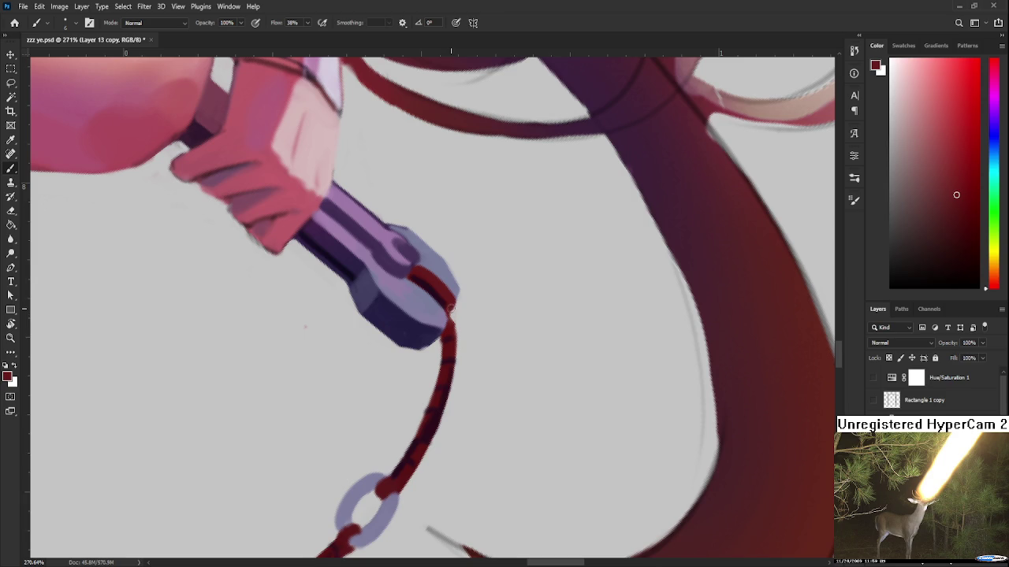
{"action": "key", "text": "e"}
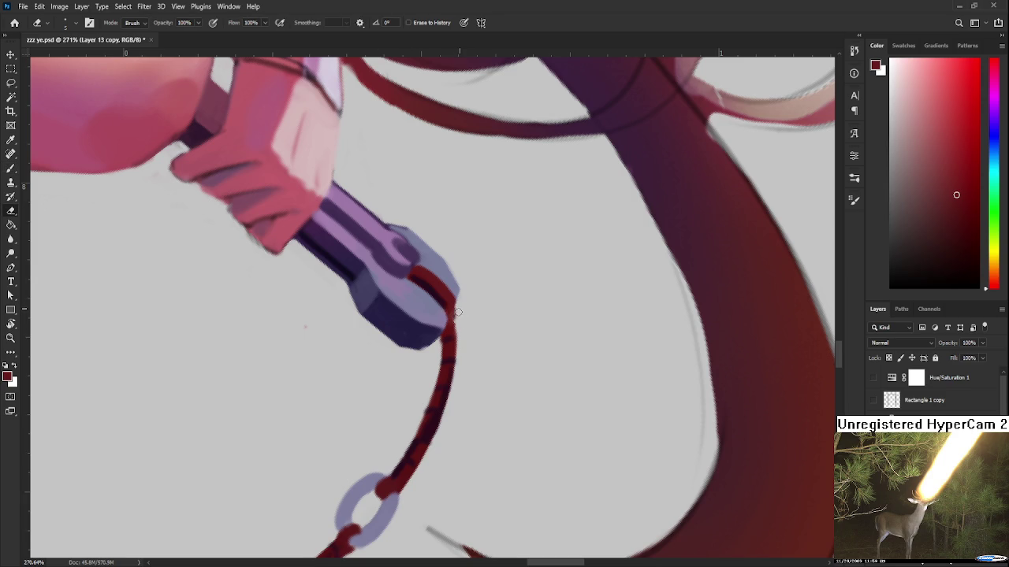
{"action": "key", "text": "b"}
{"action": "left_click", "coordinate": [446, 307], "text": "alt"}
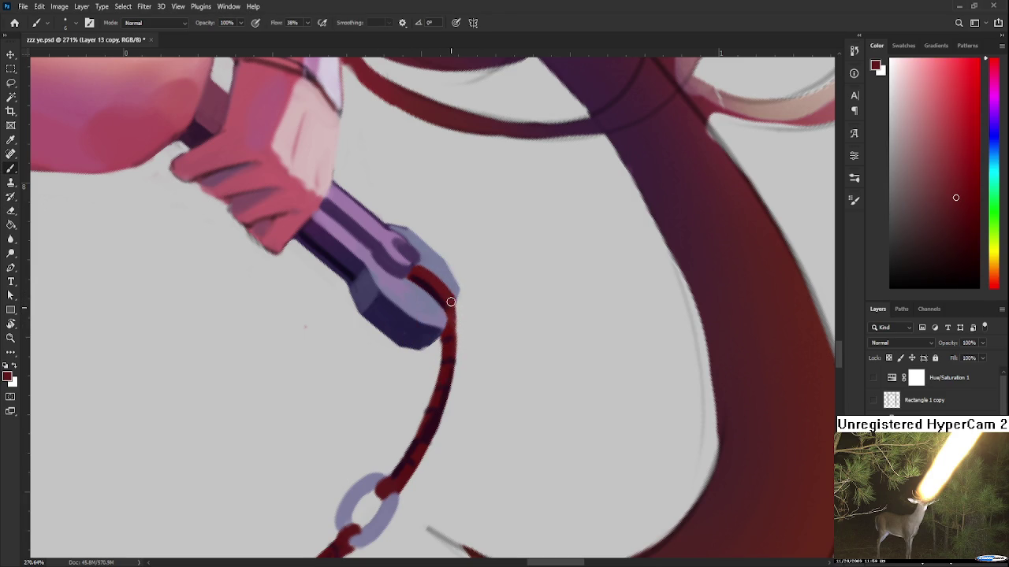
{"action": "key", "text": "r"}
{"action": "left_click_drag", "start_coordinate": [473, 350], "coordinate": [554, 302]}
- Shade the inner side of the grey chain ring with its sampled blue-grey
{"action": "scroll", "coordinate": [513, 307], "scroll_direction": "down", "scroll_amount": 5}
{"action": "scroll", "coordinate": [520, 308], "scroll_direction": "down", "scroll_amount": 3}
{"action": "scroll", "coordinate": [525, 309], "scroll_direction": "up", "scroll_amount": 2}
{"action": "scroll", "coordinate": [512, 303], "scroll_direction": "up", "scroll_amount": 3}
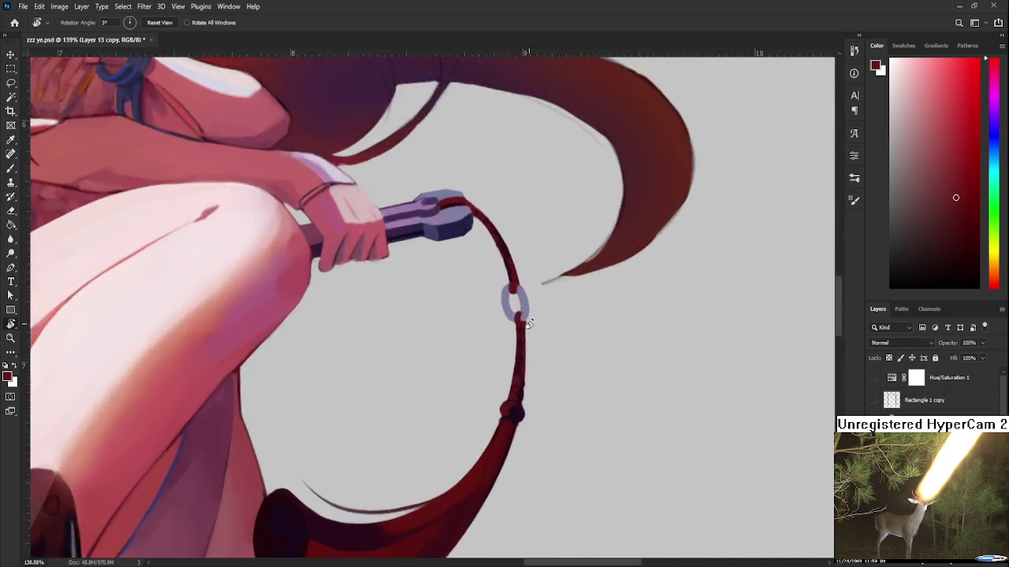
{"action": "scroll", "coordinate": [481, 292], "scroll_direction": "up", "scroll_amount": 1}
{"action": "scroll", "coordinate": [463, 280], "scroll_direction": "up", "scroll_amount": 1}
{"action": "key", "text": "b"}
{"action": "left_click", "coordinate": [402, 247], "text": "alt"}
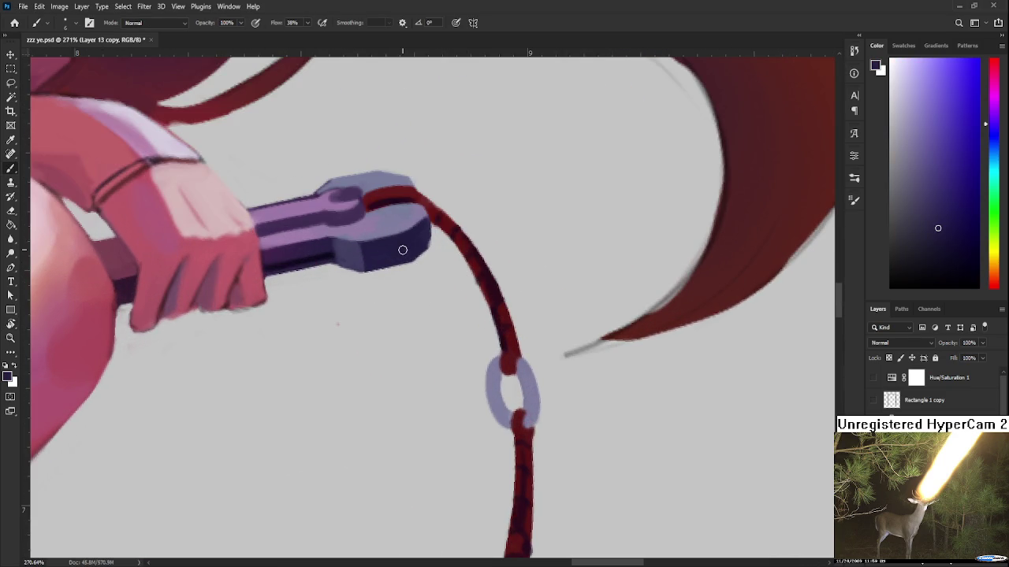
{"action": "left_click_drag", "start_coordinate": [401, 247], "coordinate": [366, 224]}
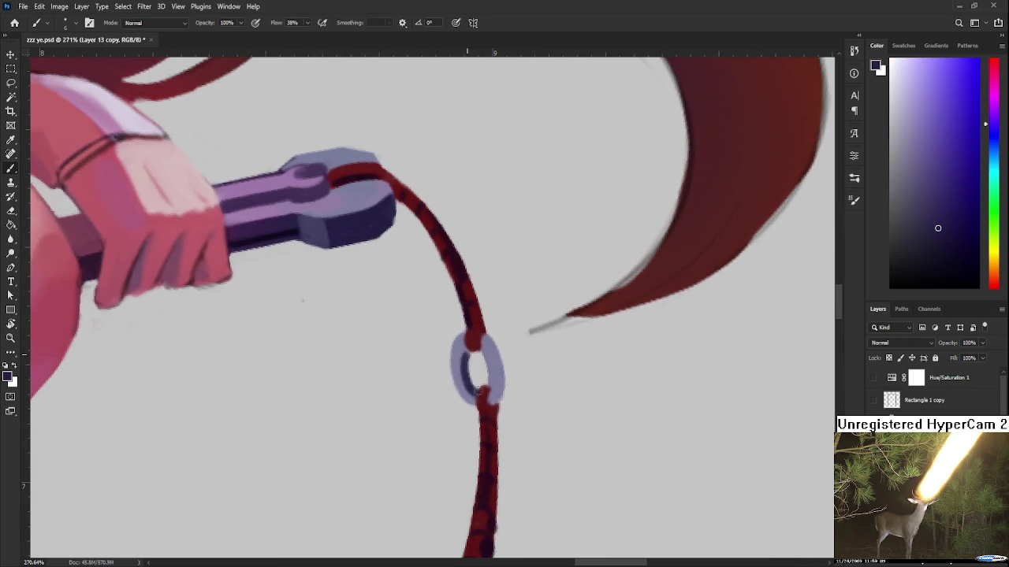
{"action": "mouse_move", "coordinate": [463, 354]}
{"action": "left_mouse_down"}
{"action": "mouse_move", "coordinate": [467, 368]}
{"action": "mouse_move", "coordinate": [497, 367]}
{"action": "left_mouse_up"}
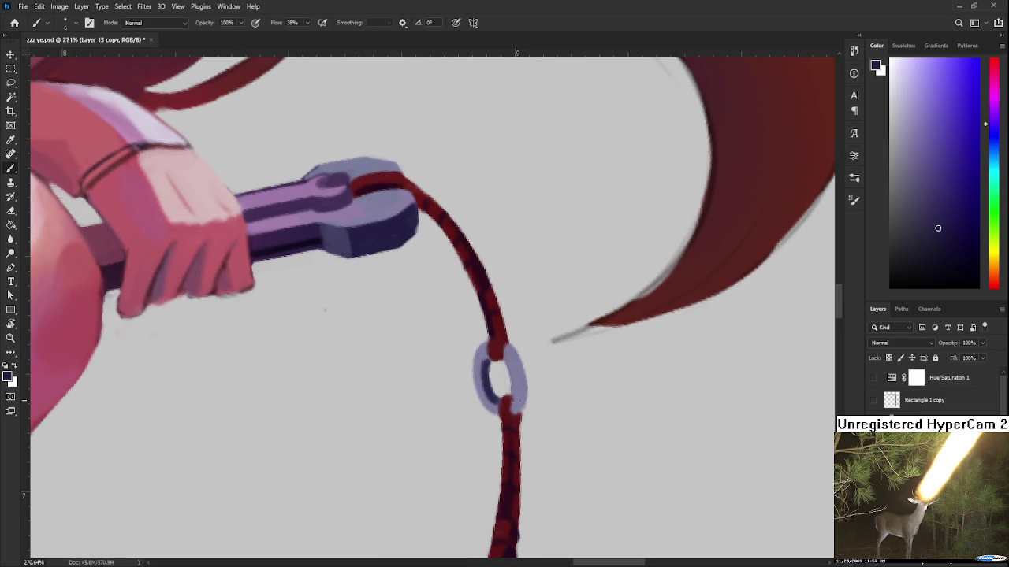
- Paint purple over the rope at the ring's top and add a light pink highlight
{"action": "left_click", "coordinate": [516, 403], "text": "alt"}
{"action": "left_click", "coordinate": [521, 404], "text": "alt"}
{"action": "left_click", "coordinate": [498, 392], "text": "alt"}
{"action": "left_click_drag", "start_coordinate": [499, 399], "coordinate": [597, 462]}
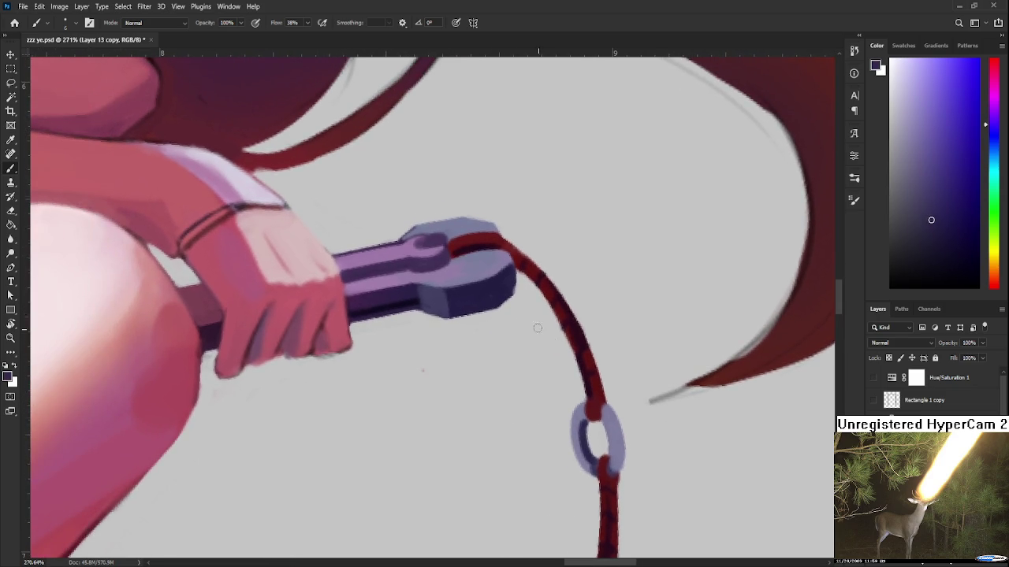
{"action": "left_click", "coordinate": [400, 253], "text": "alt"}
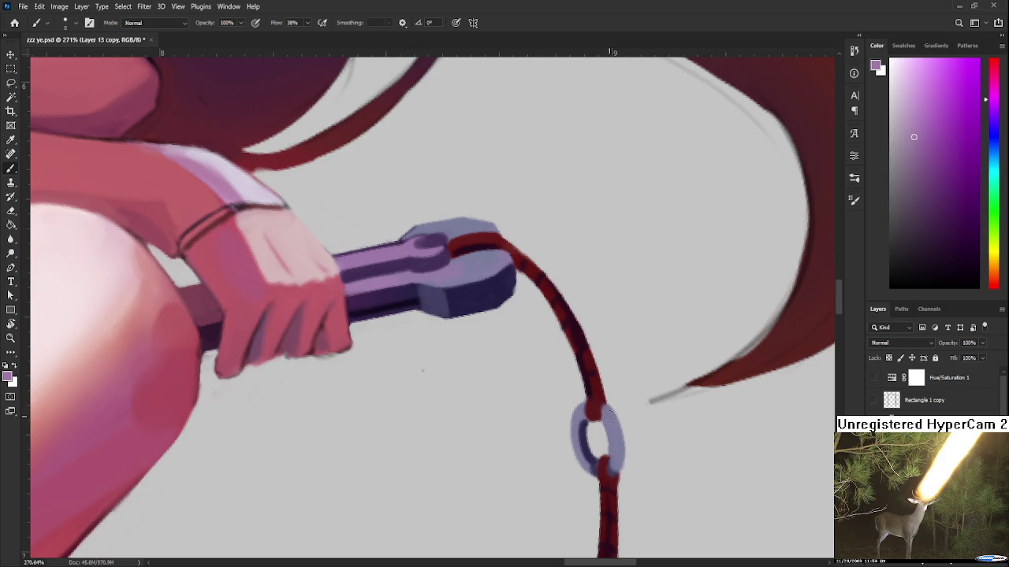
{"action": "left_click_drag", "start_coordinate": [606, 409], "coordinate": [618, 442]}
{"action": "left_click", "coordinate": [895, 83]}
{"action": "left_click_drag", "start_coordinate": [587, 403], "coordinate": [570, 426]}
- Shade the right end of the sword handle with sampled dark purple
{"action": "mouse_move", "coordinate": [617, 419]}
{"action": "left_mouse_down"}
{"action": "mouse_move", "coordinate": [604, 345]}
{"action": "mouse_move", "coordinate": [532, 384]}
{"action": "left_mouse_up"}
{"action": "scroll", "coordinate": [598, 371], "scroll_direction": "down", "scroll_amount": 2}
{"action": "scroll", "coordinate": [599, 372], "scroll_direction": "down", "scroll_amount": 4}
{"action": "scroll", "coordinate": [599, 372], "scroll_direction": "down", "scroll_amount": 4}
{"action": "scroll", "coordinate": [554, 337], "scroll_direction": "up", "scroll_amount": 2}
{"action": "scroll", "coordinate": [553, 337], "scroll_direction": "up", "scroll_amount": 3}
{"action": "scroll", "coordinate": [554, 337], "scroll_direction": "up", "scroll_amount": 3}
{"action": "left_click_drag", "start_coordinate": [554, 337], "coordinate": [431, 374]}
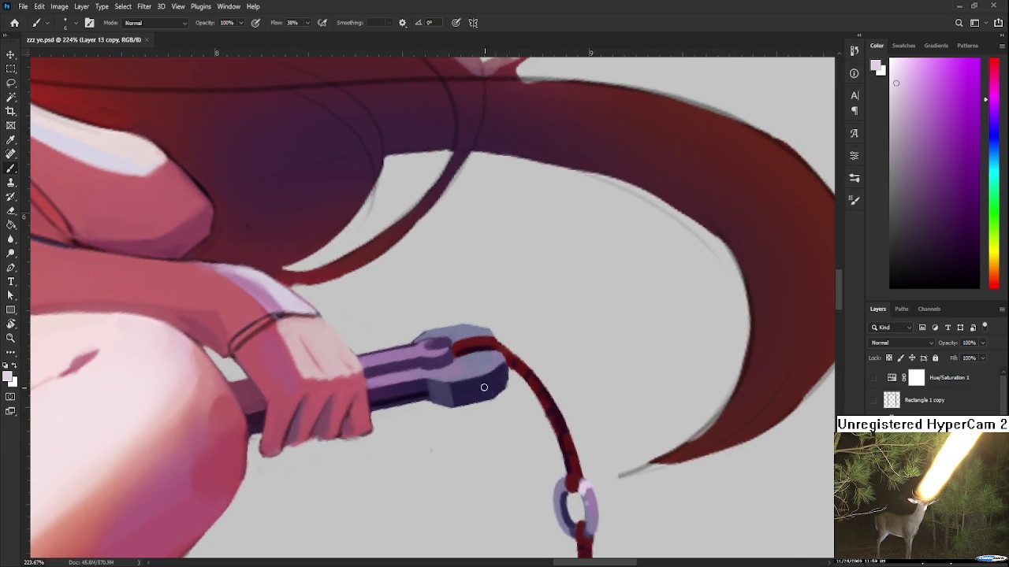
{"action": "left_click", "coordinate": [426, 389], "text": "alt"}
{"action": "left_click_drag", "start_coordinate": [498, 378], "coordinate": [490, 405]}
{"action": "key", "text": "e"}
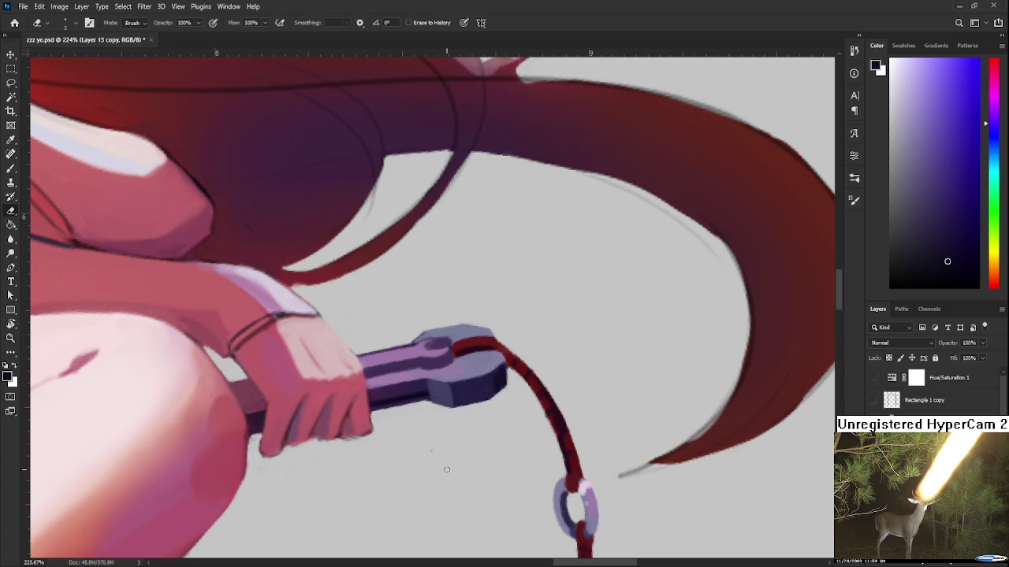
{"action": "scroll", "coordinate": [465, 429], "scroll_direction": "down", "scroll_amount": 3}
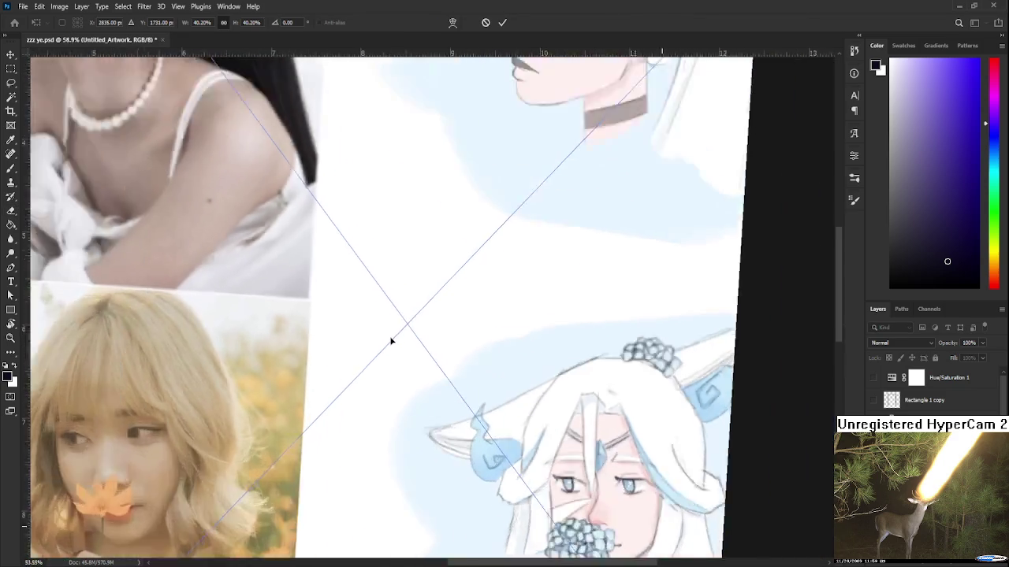
- Scale the reference sheet down to 26.15% and commit the transform
{"action": "scroll", "coordinate": [390, 341], "scroll_direction": "down", "scroll_amount": 10}
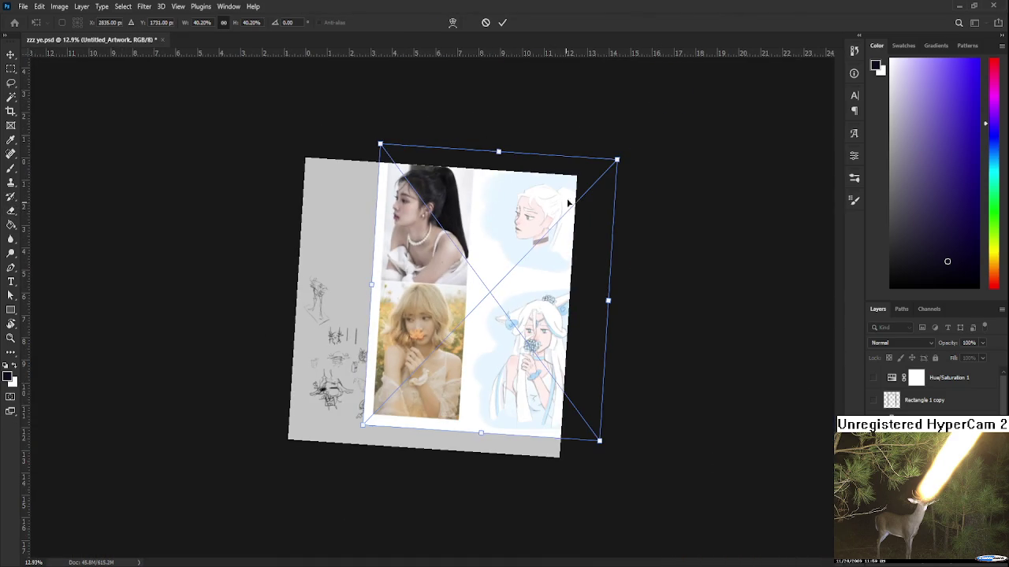
{"action": "left_click_drag", "start_coordinate": [616, 159], "coordinate": [487, 266]}
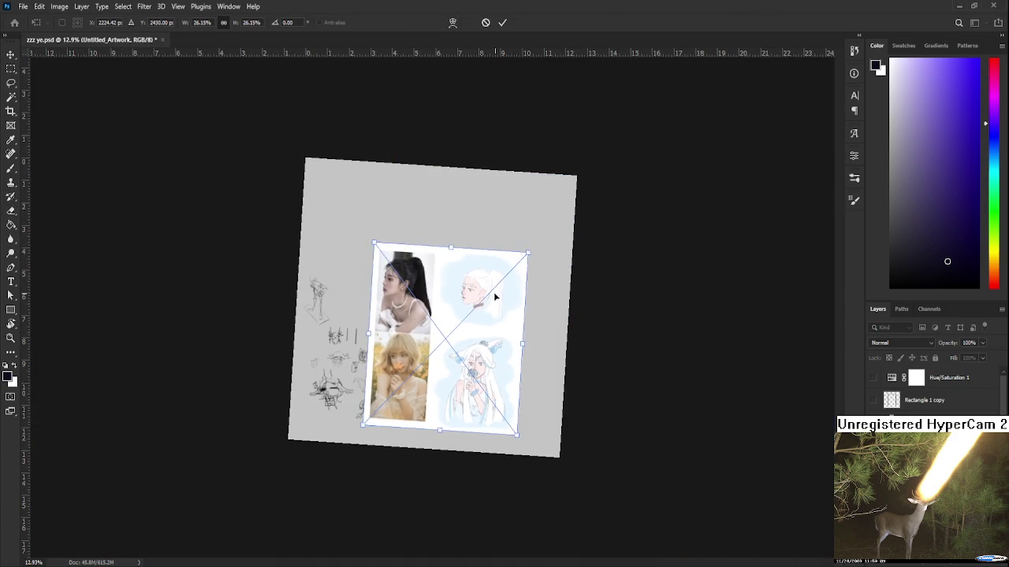
{"action": "key", "text": "Return"}
{"action": "scroll", "coordinate": [453, 331], "scroll_direction": "up", "scroll_amount": 3}
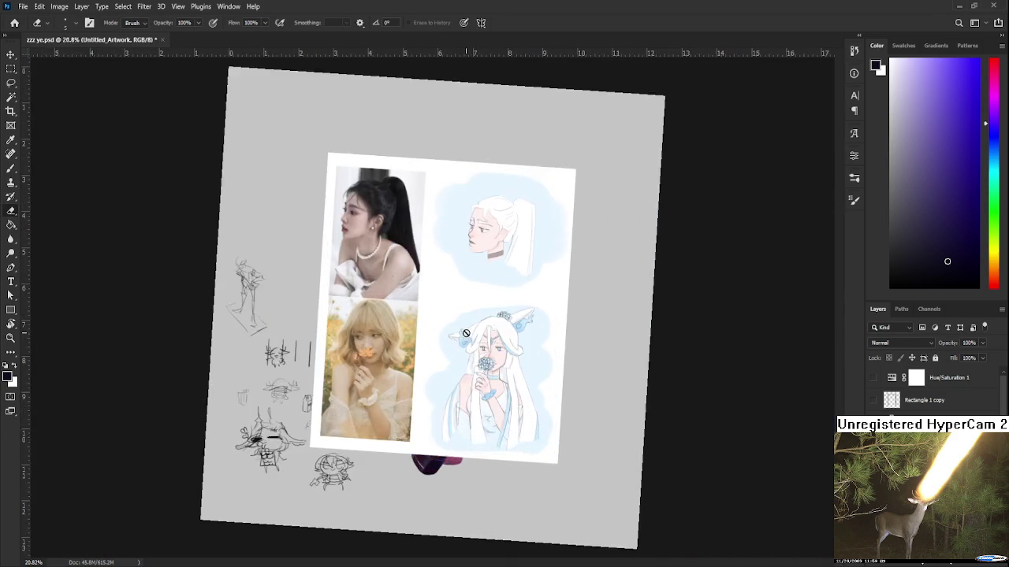
{"action": "scroll", "coordinate": [453, 331], "scroll_direction": "up", "scroll_amount": 5}
- Reset the view rotation to 0° and mirror the canvas horizontally to check the drawing
{"action": "key", "text": "r"}
{"action": "left_click_drag", "start_coordinate": [464, 444], "coordinate": [496, 347]}
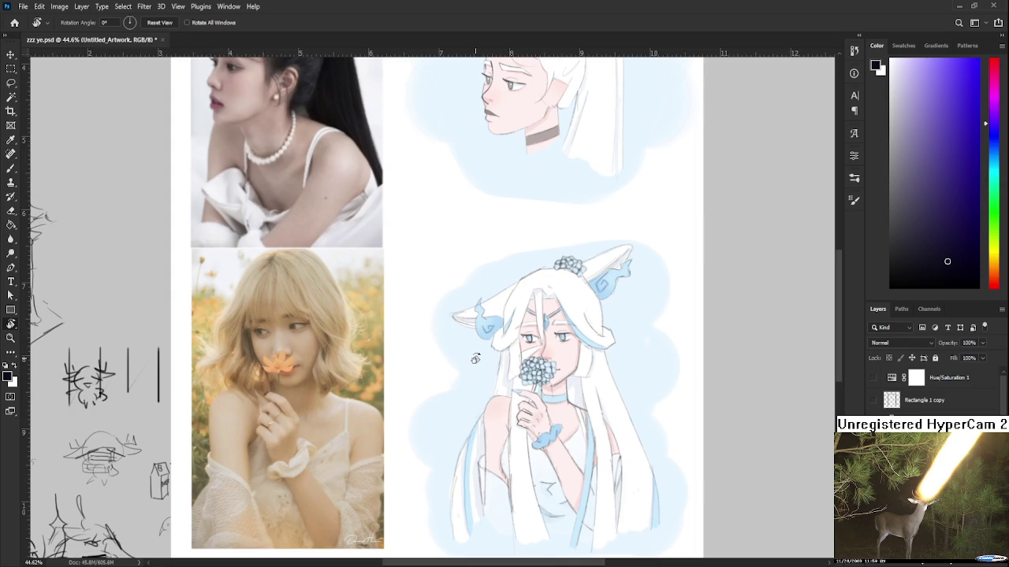
{"action": "scroll", "coordinate": [477, 360], "scroll_direction": "down", "scroll_amount": 3}
{"action": "key", "text": "h"}
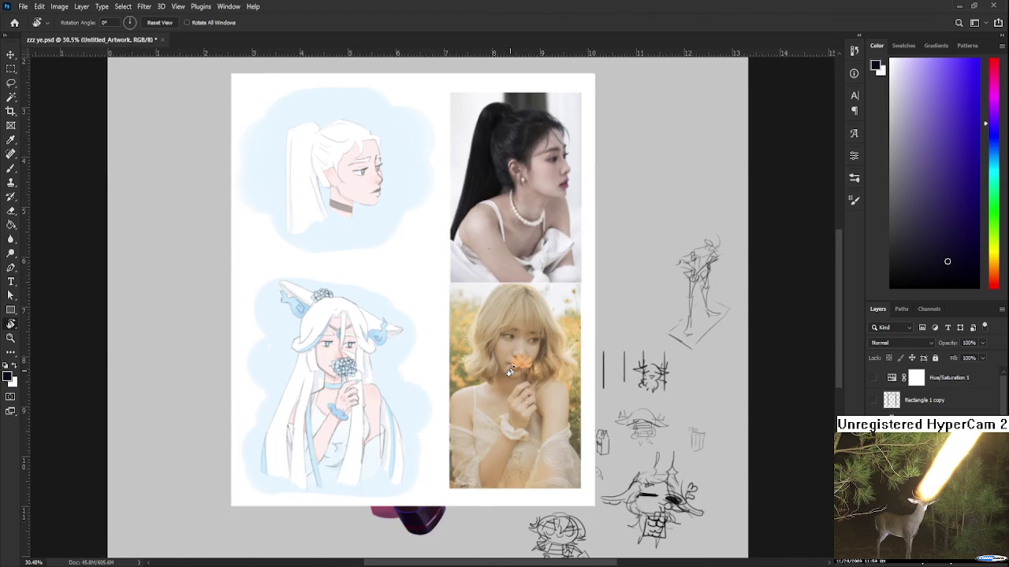
{"action": "scroll", "coordinate": [382, 358], "scroll_direction": "up", "scroll_amount": 2}
{"action": "scroll", "coordinate": [375, 356], "scroll_direction": "up", "scroll_amount": 1}
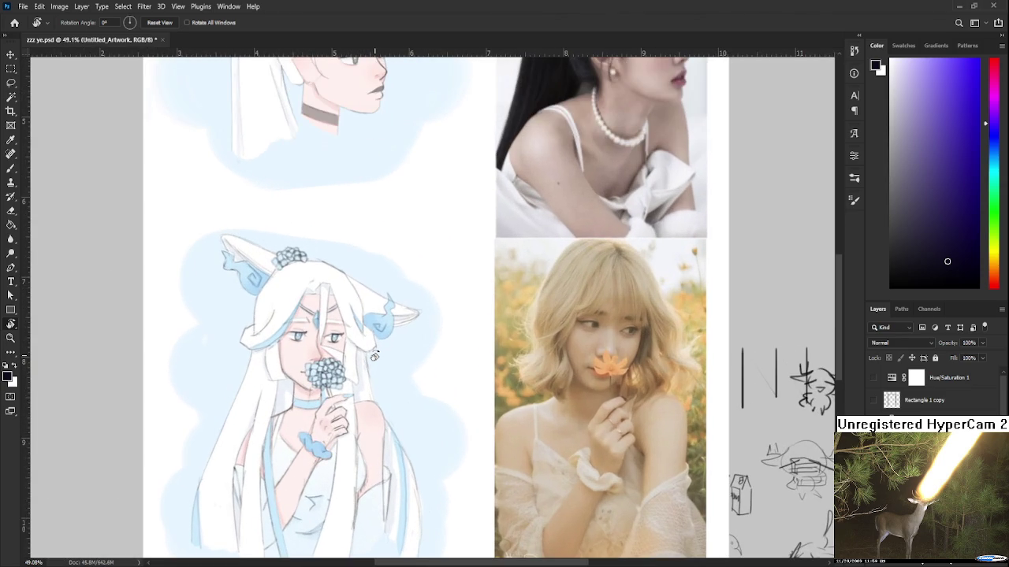
{"action": "scroll", "coordinate": [374, 357], "scroll_direction": "down", "scroll_amount": 1}
{"action": "scroll", "coordinate": [374, 356], "scroll_direction": "down", "scroll_amount": 1}
{"action": "scroll", "coordinate": [375, 356], "scroll_direction": "up", "scroll_amount": 1}
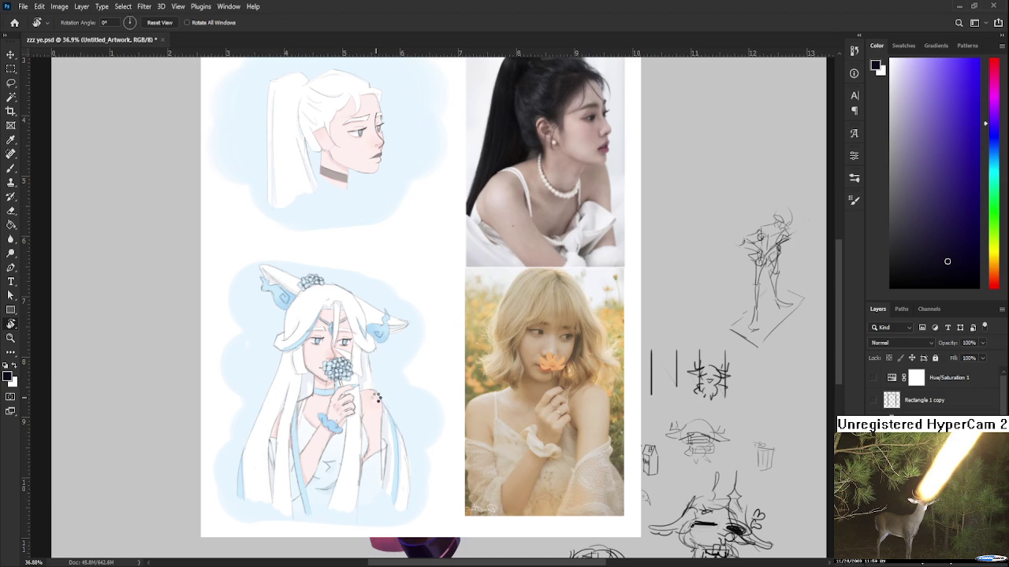
- Toggle Flip Horizontal off, on and off again to compare, ending in normal orientation
{"action": "key", "text": "h"}
{"action": "scroll", "coordinate": [495, 373], "scroll_direction": "up", "scroll_amount": 1}
{"action": "scroll", "coordinate": [497, 375], "scroll_direction": "up", "scroll_amount": 1}
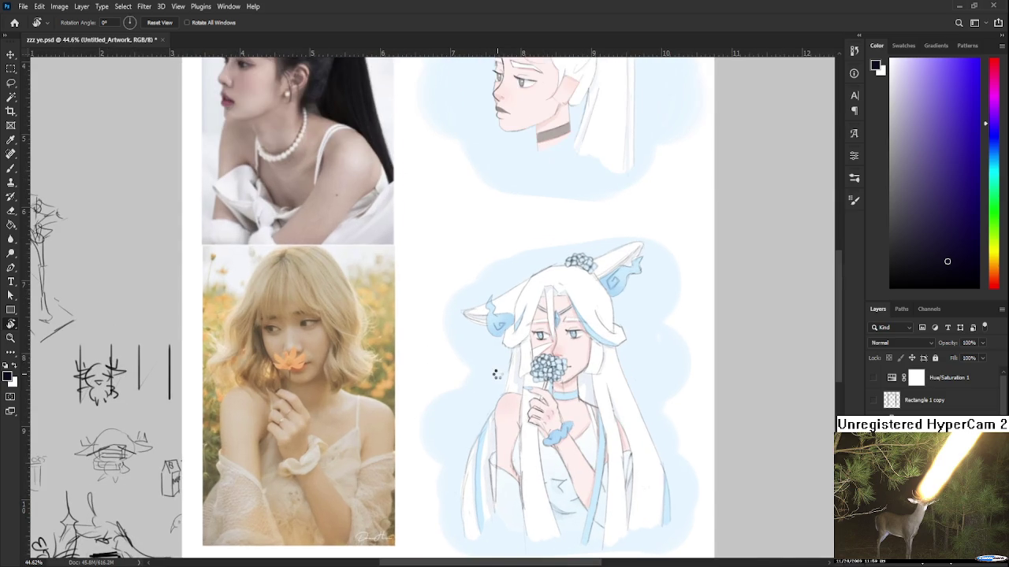
{"action": "key", "text": "h"}
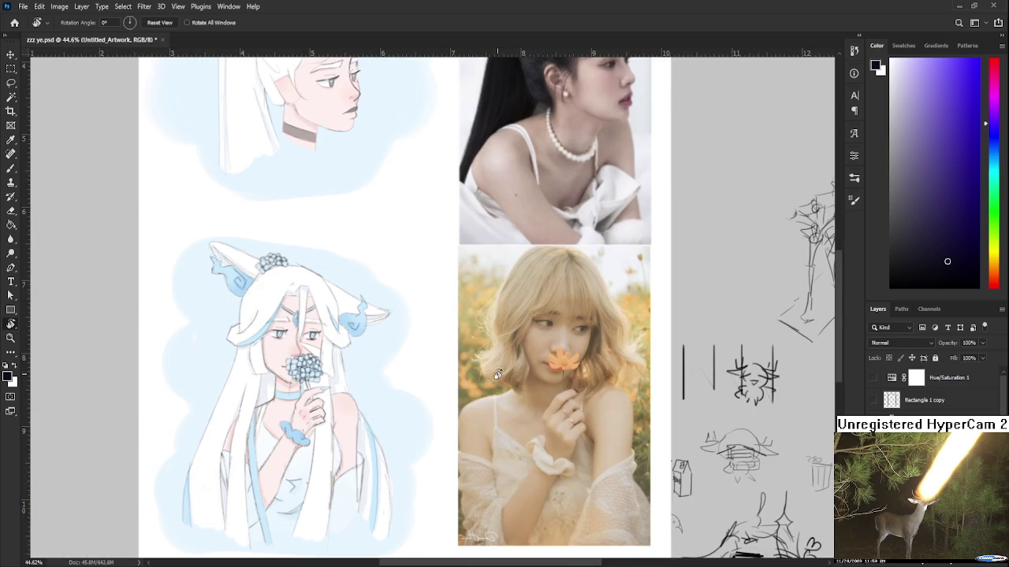
{"action": "key", "text": "h"}
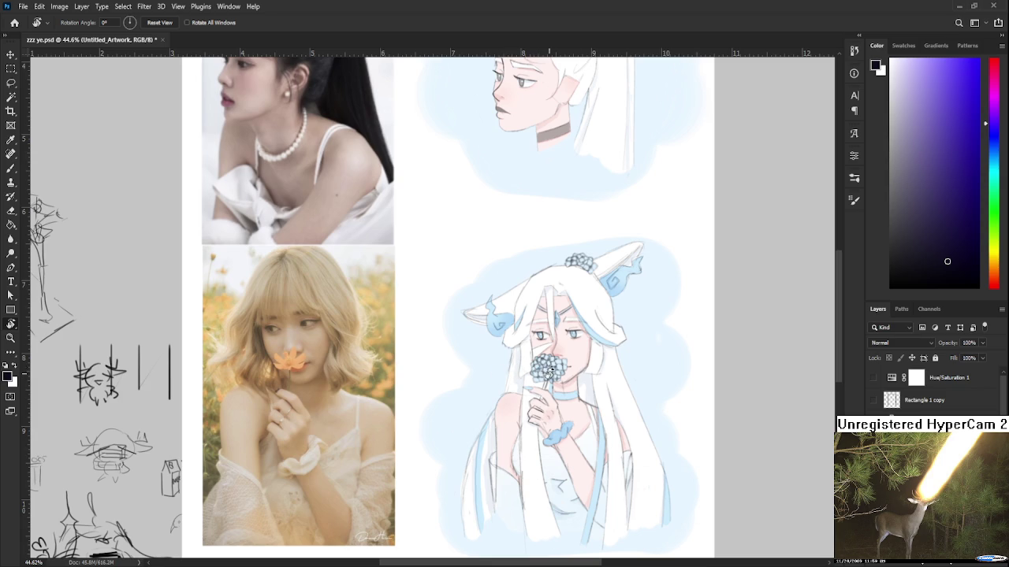
{"action": "scroll", "coordinate": [612, 369], "scroll_direction": "up", "scroll_amount": 2}
{"action": "scroll", "coordinate": [611, 369], "scroll_direction": "up", "scroll_amount": 1}
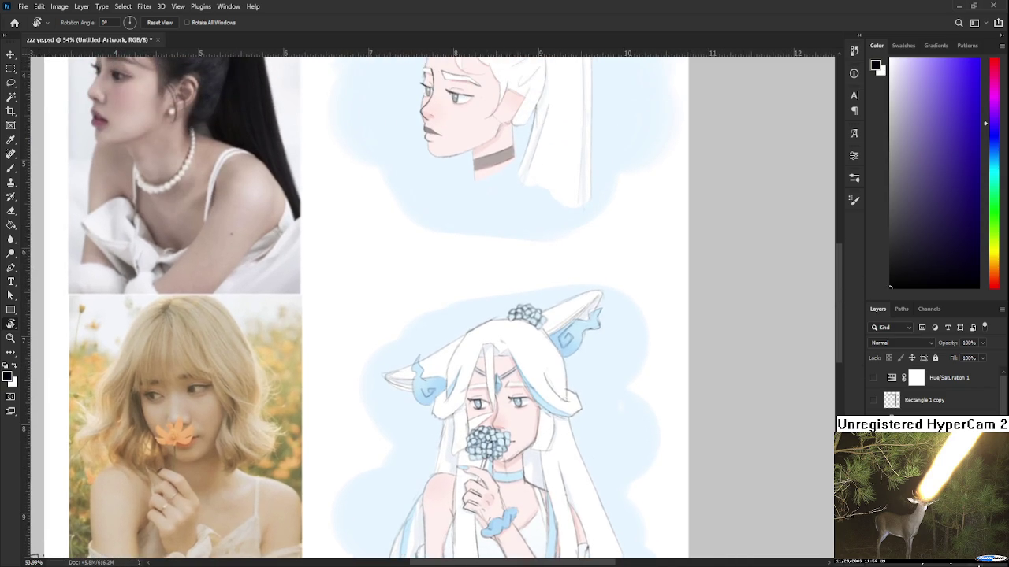
{"action": "left_click_drag", "start_coordinate": [997, 268], "coordinate": [994, 311]}
- In bright red, try a vertical line and curve above the ear, undoing each attempt
{"action": "left_click", "coordinate": [972, 65]}
{"action": "key", "text": "b"}
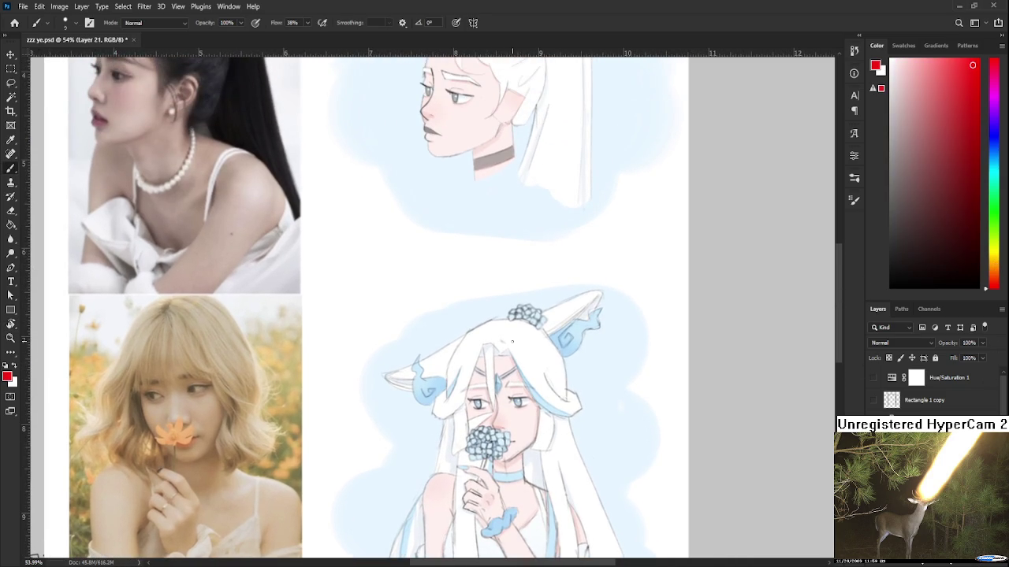
{"action": "left_click_drag", "start_coordinate": [362, 243], "coordinate": [365, 290]}
{"action": "key", "text": "ctrl+z"}
{"action": "mouse_move", "coordinate": [362, 243]}
{"action": "left_mouse_down"}
{"action": "mouse_move", "coordinate": [365, 290]}
{"action": "mouse_move", "coordinate": [405, 341]}
{"action": "left_mouse_up"}
{"action": "key", "text": "ctrl+z"}
{"action": "left_click_drag", "start_coordinate": [365, 290], "coordinate": [389, 321]}
{"action": "key", "text": "ctrl+z"}
{"action": "mouse_move", "coordinate": [366, 288]}
{"action": "left_mouse_down"}
{"action": "mouse_move", "coordinate": [393, 326]}
{"action": "mouse_move", "coordinate": [440, 317]}
{"action": "left_mouse_up"}
{"action": "key", "text": "ctrl+z"}
{"action": "key", "text": "ctrl+z"}
- Add a red arrow mark and a red arc over the reference photo's eye, undoing a stray stroke
{"action": "left_click_drag", "start_coordinate": [345, 263], "coordinate": [474, 202]}
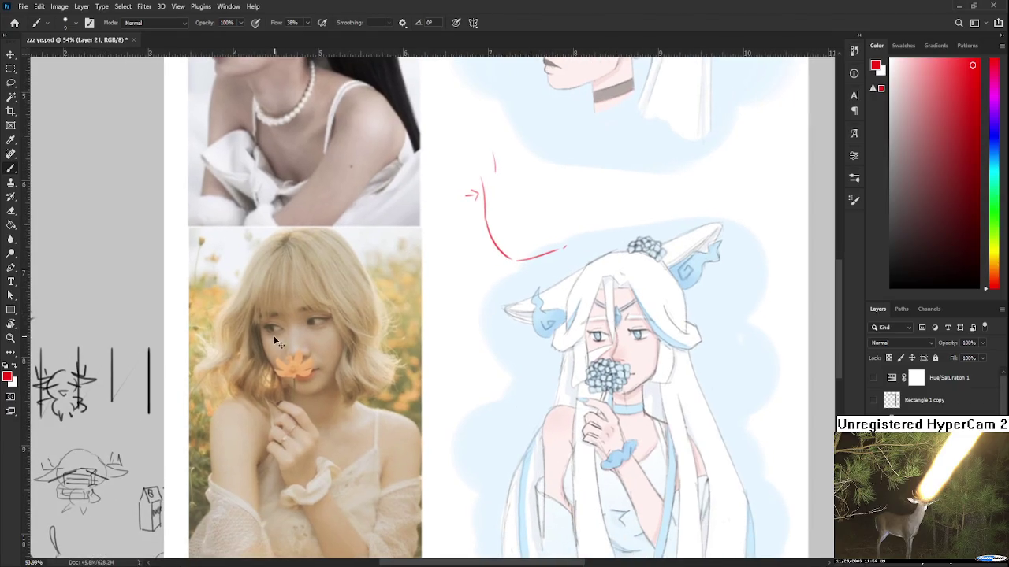
{"action": "left_click_drag", "start_coordinate": [265, 328], "coordinate": [287, 332]}
{"action": "mouse_move", "coordinate": [502, 315]}
{"action": "left_mouse_down"}
{"action": "mouse_move", "coordinate": [442, 325]}
{"action": "mouse_move", "coordinate": [349, 305]}
{"action": "left_mouse_up"}
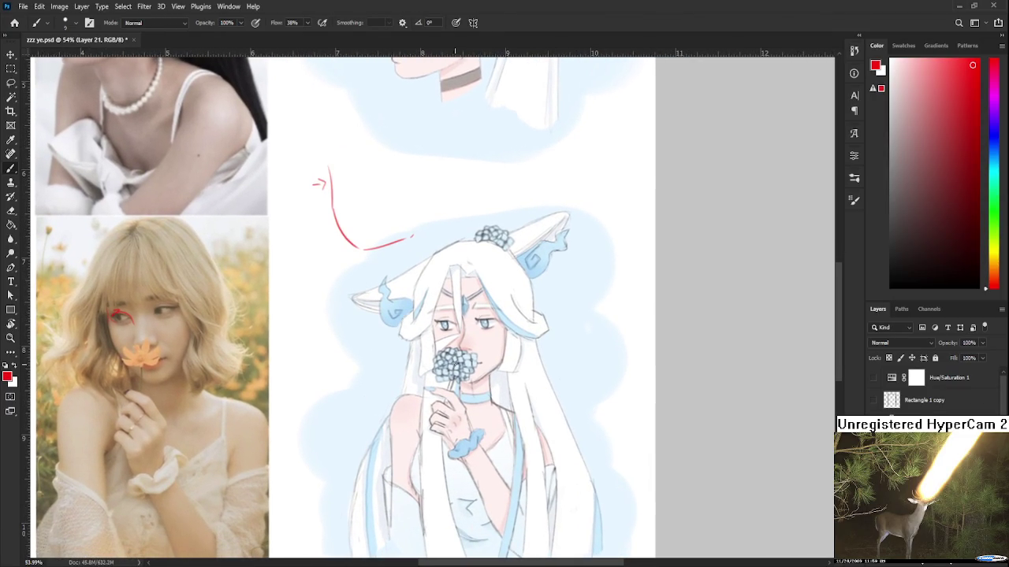
{"action": "left_click_drag", "start_coordinate": [457, 368], "coordinate": [464, 361]}
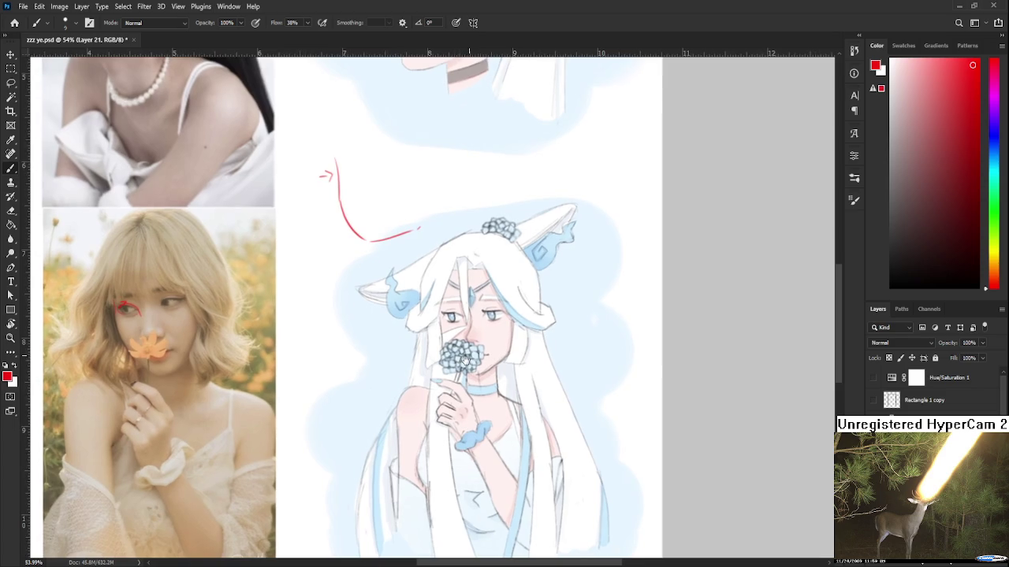
{"action": "key", "text": "ctrl+z"}
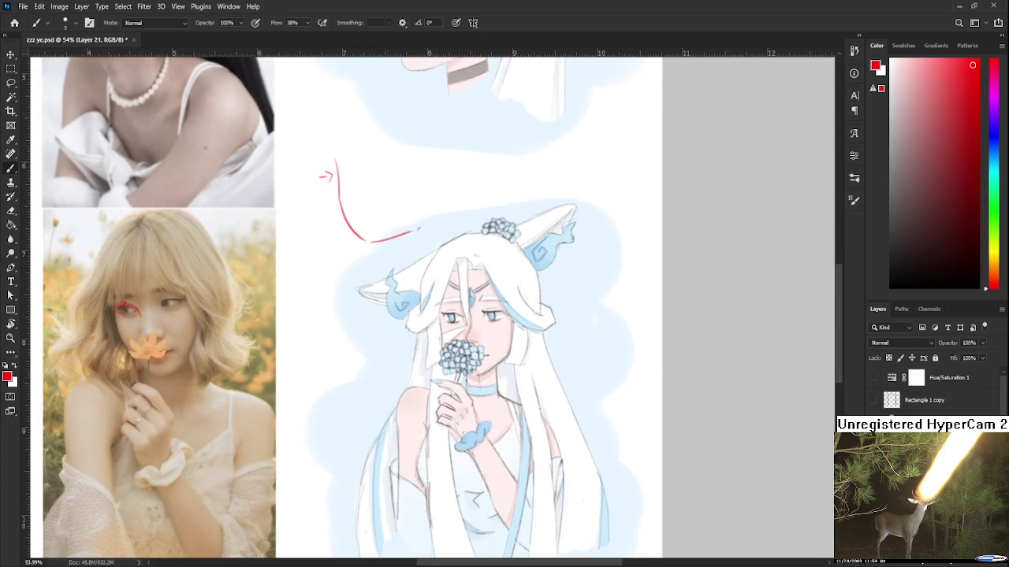
{"action": "key", "text": "alt+bracketleft"}
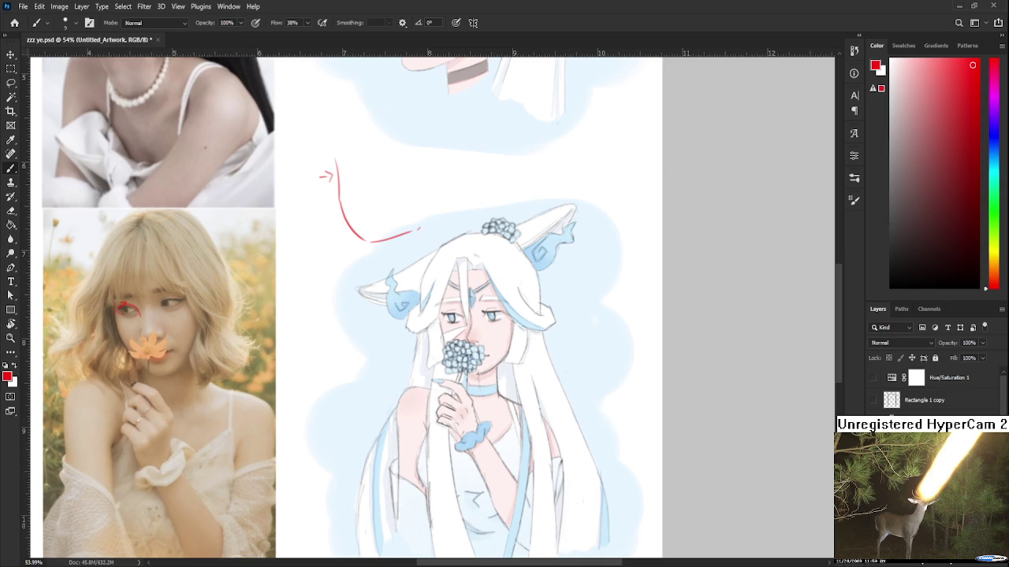
{"action": "scroll", "coordinate": [501, 330], "scroll_direction": "up", "scroll_amount": 2}
{"action": "scroll", "coordinate": [501, 330], "scroll_direction": "up", "scroll_amount": 2}
{"action": "scroll", "coordinate": [501, 330], "scroll_direction": "up", "scroll_amount": 2}
{"action": "scroll", "coordinate": [501, 330], "scroll_direction": "up", "scroll_amount": 1}
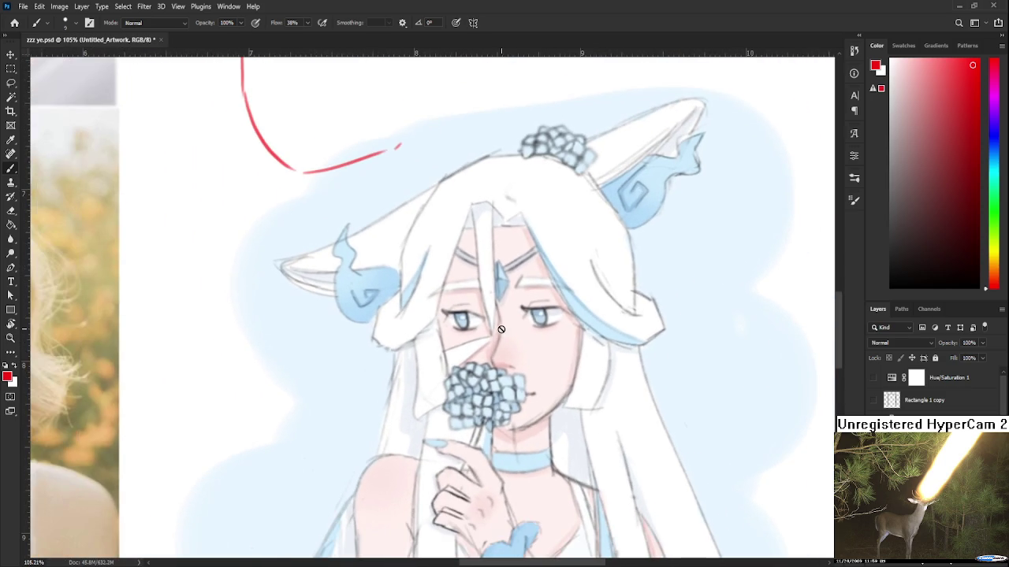
{"action": "scroll", "coordinate": [504, 333], "scroll_direction": "up", "scroll_amount": 2}
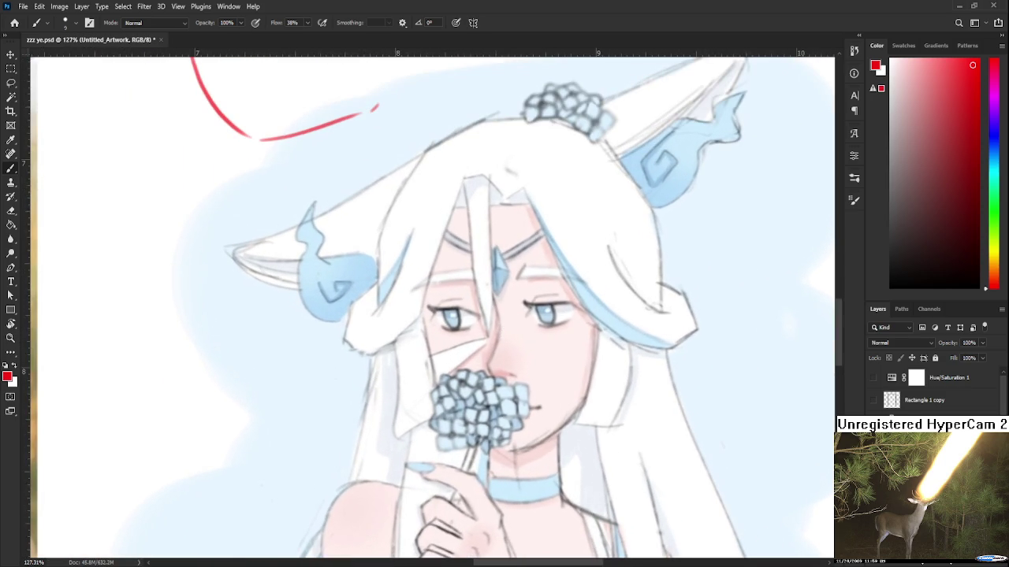
{"action": "scroll", "coordinate": [610, 355], "scroll_direction": "down", "scroll_amount": 3}
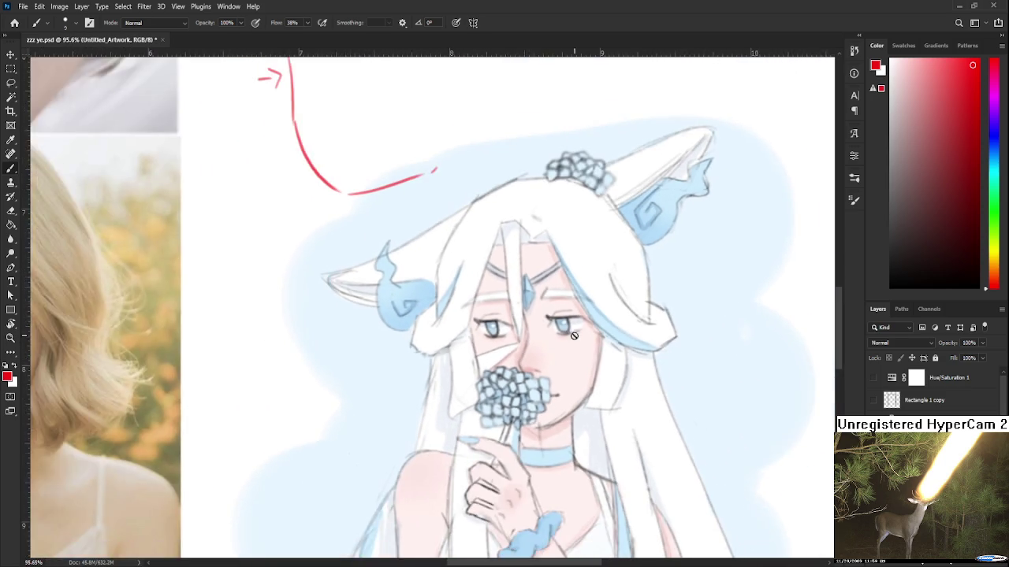
{"action": "scroll", "coordinate": [581, 341], "scroll_direction": "up", "scroll_amount": 3}
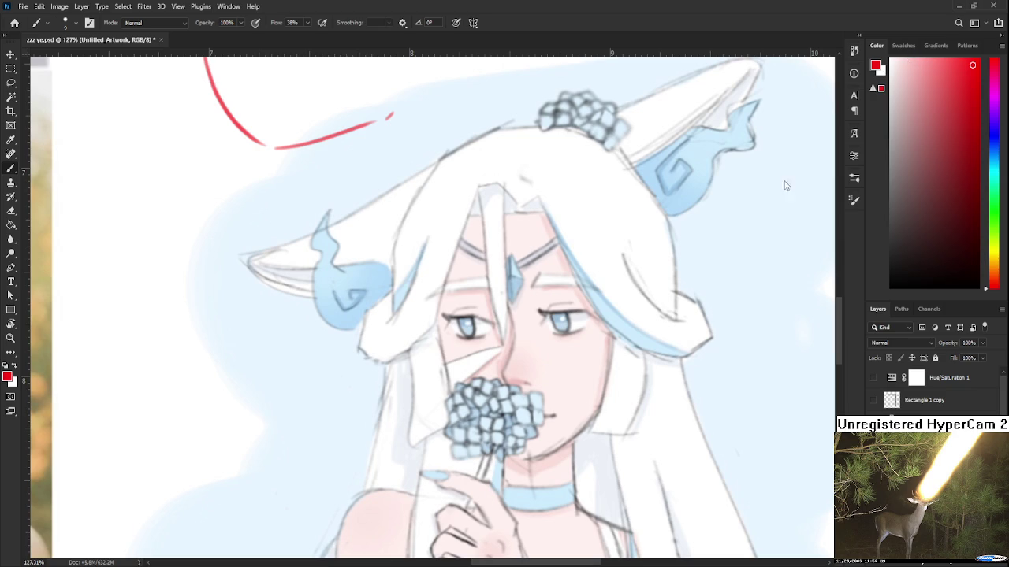
{"action": "scroll", "coordinate": [785, 311], "scroll_direction": "down", "scroll_amount": 3}
{"action": "scroll", "coordinate": [782, 308], "scroll_direction": "down", "scroll_amount": 2}
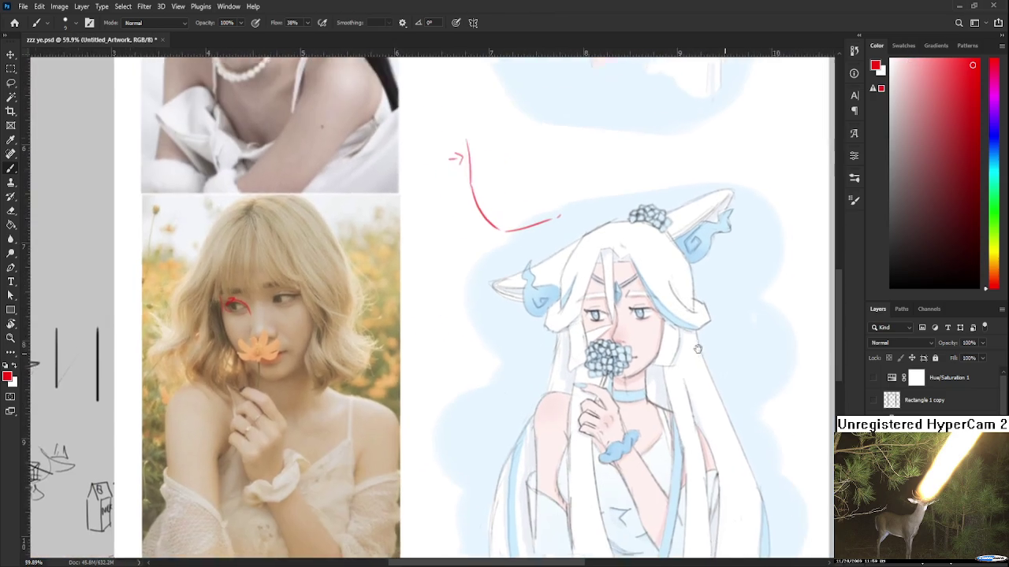
{"action": "scroll", "coordinate": [922, 391], "scroll_direction": "down", "scroll_amount": 3}
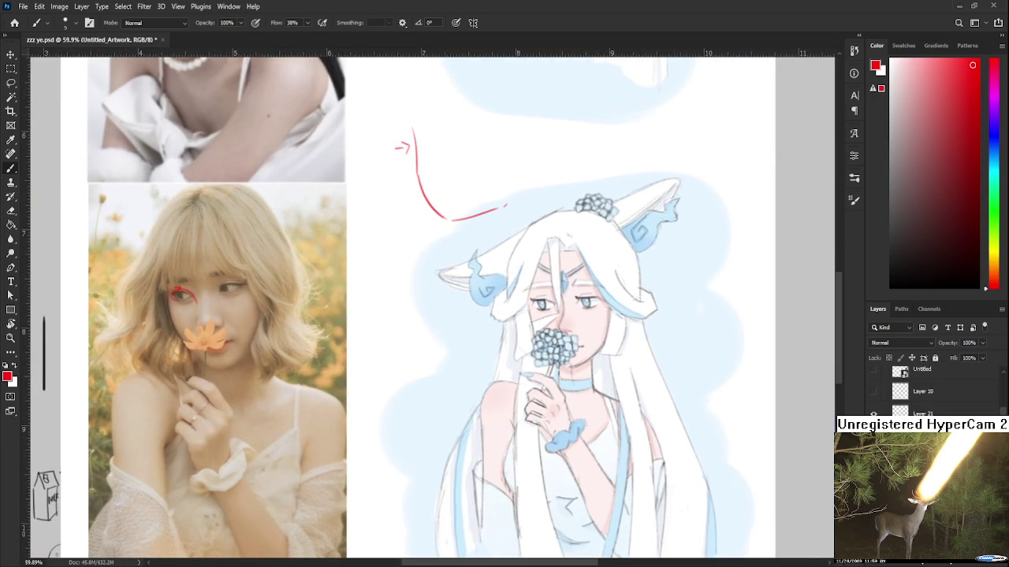
{"action": "scroll", "coordinate": [922, 390], "scroll_direction": "up", "scroll_amount": 1}
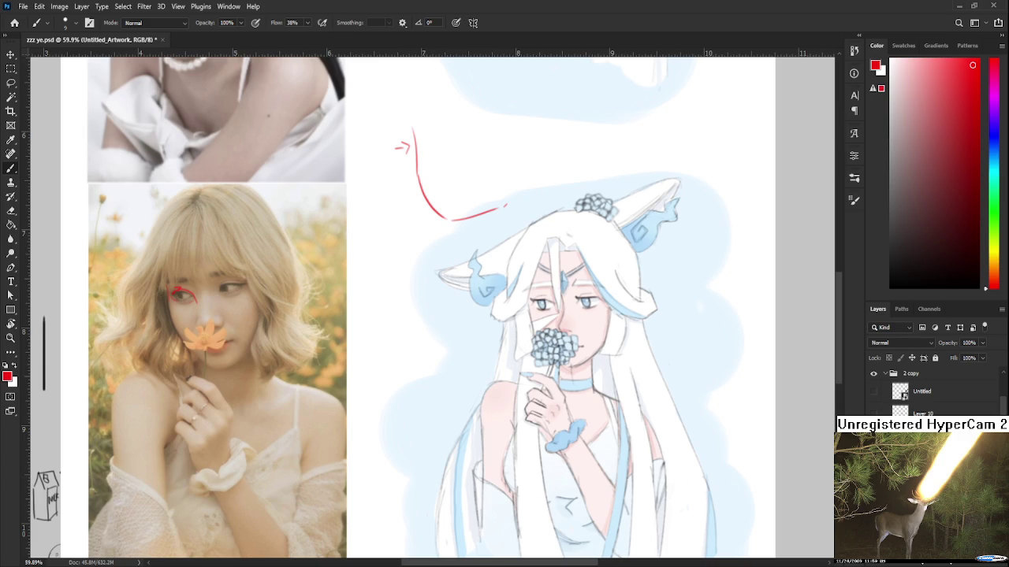
{"action": "key", "text": "ctrl+j"}
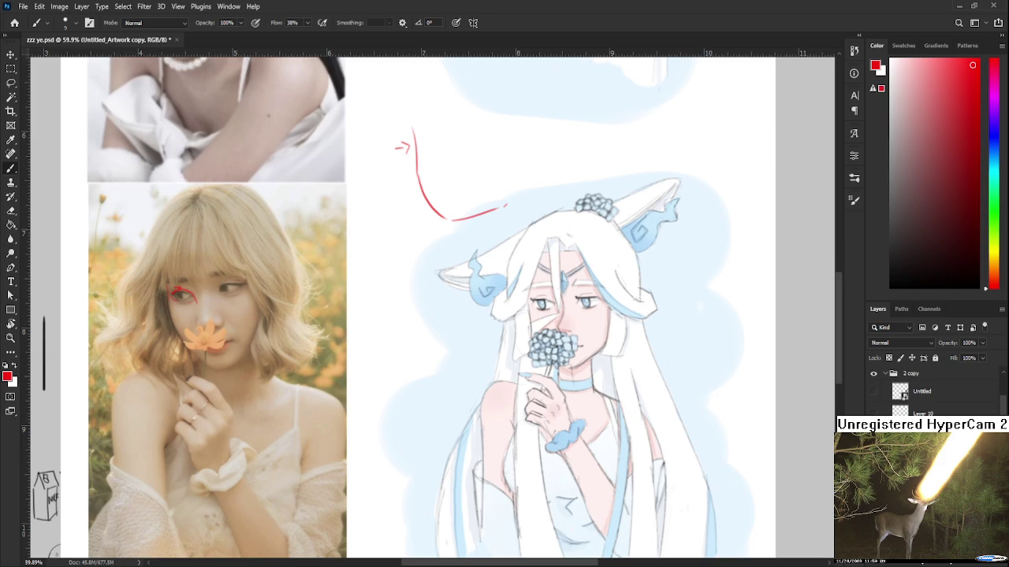
{"action": "key", "text": "ctrl+z"}
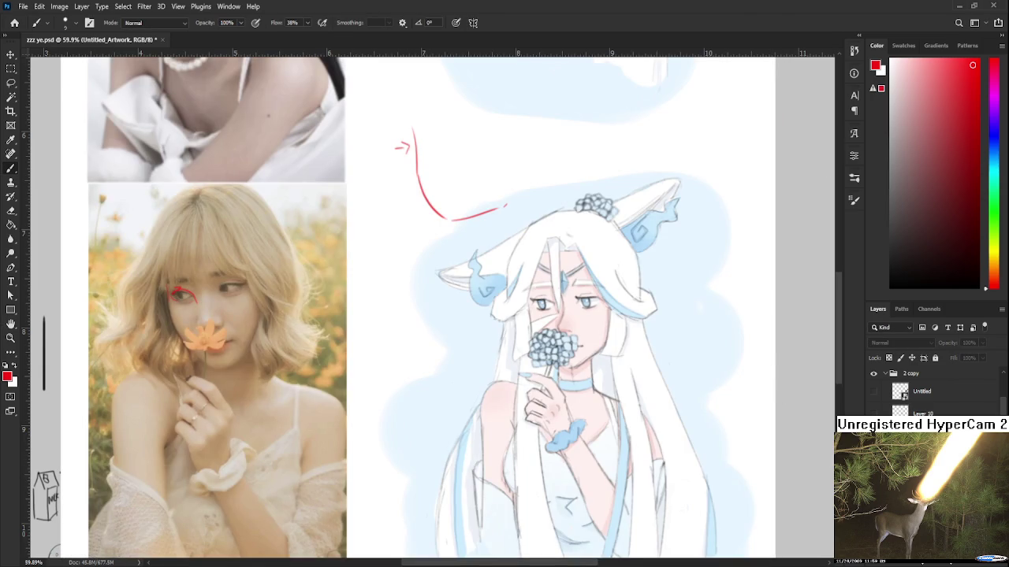
{"action": "scroll", "coordinate": [752, 447], "scroll_direction": "down", "scroll_amount": 2}
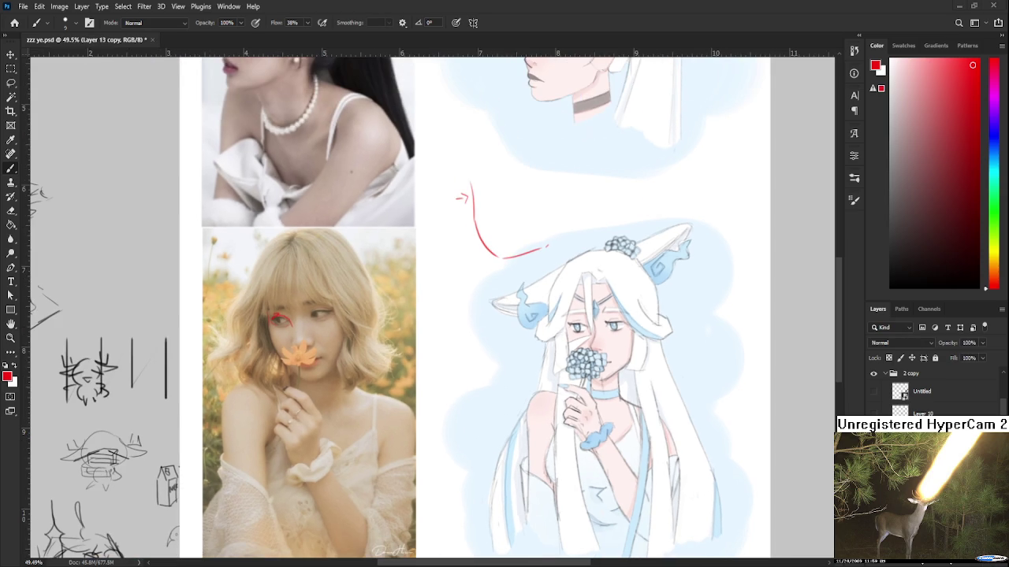
- Scale the reference-and-drawing artwork down to about 26% and fit it over the white page
{"action": "left_click_drag", "start_coordinate": [536, 472], "coordinate": [518, 398]}
{"action": "scroll", "coordinate": [517, 399], "scroll_direction": "down", "scroll_amount": 10}
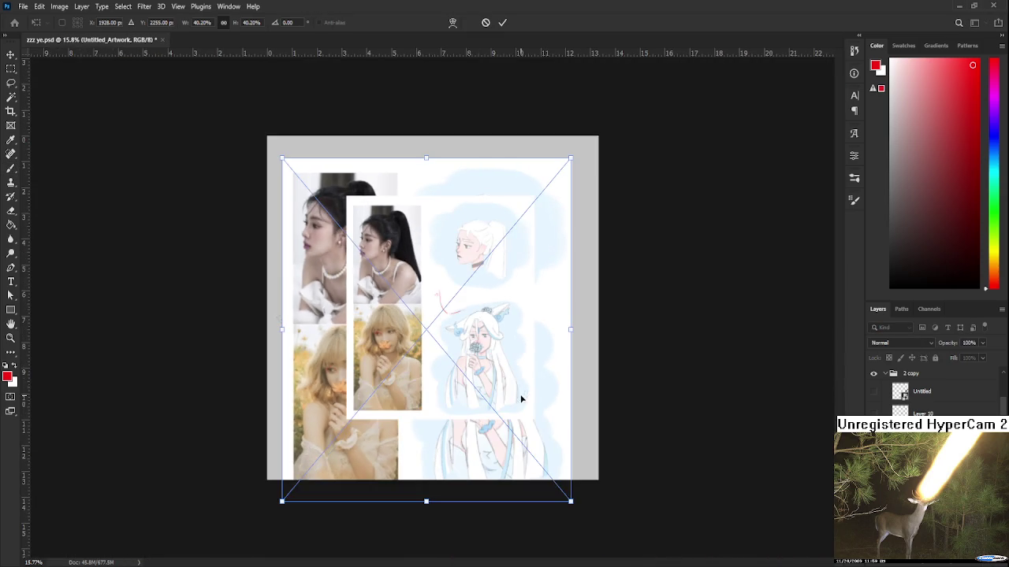
{"action": "left_click_drag", "start_coordinate": [571, 501], "coordinate": [462, 372]}
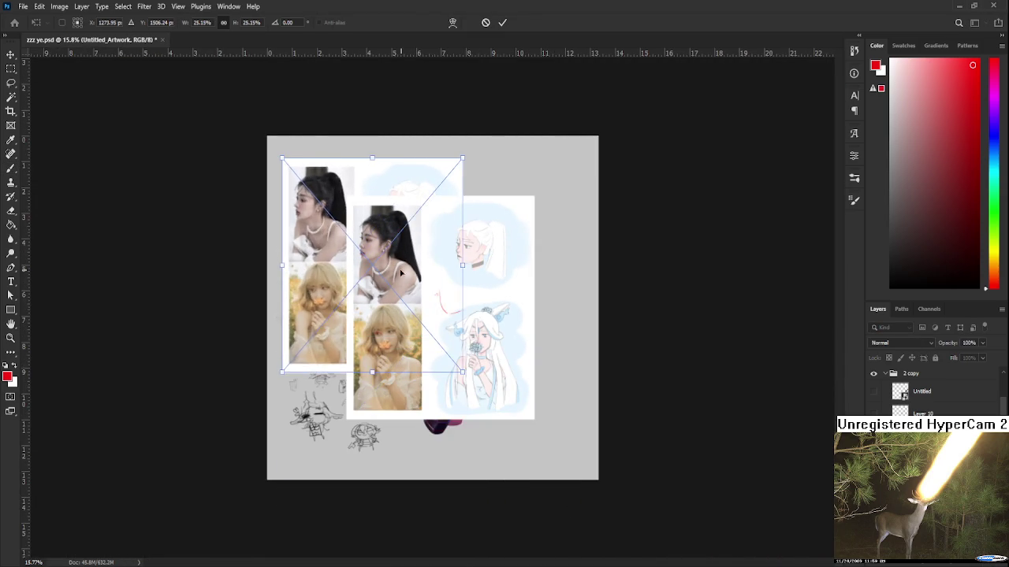
{"action": "left_click_drag", "start_coordinate": [432, 277], "coordinate": [497, 314]}
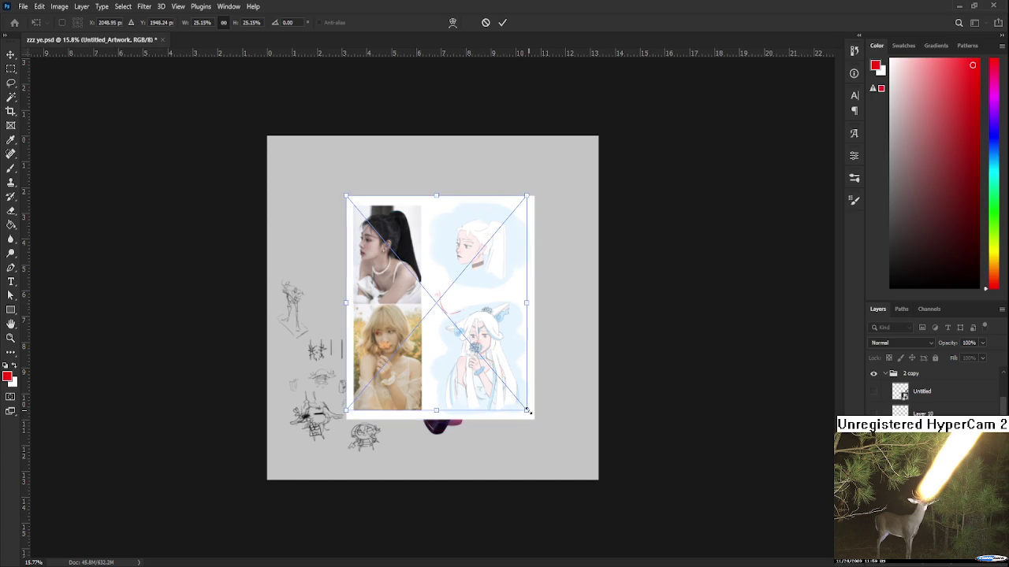
{"action": "left_click_drag", "start_coordinate": [527, 410], "coordinate": [535, 421]}
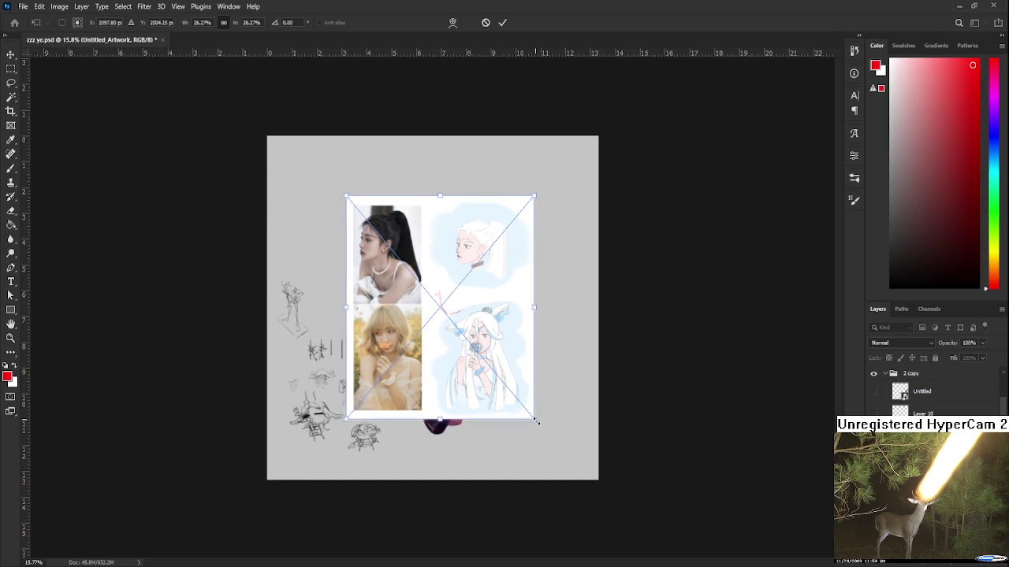
{"action": "key", "text": "Return"}
{"action": "key", "text": "b"}
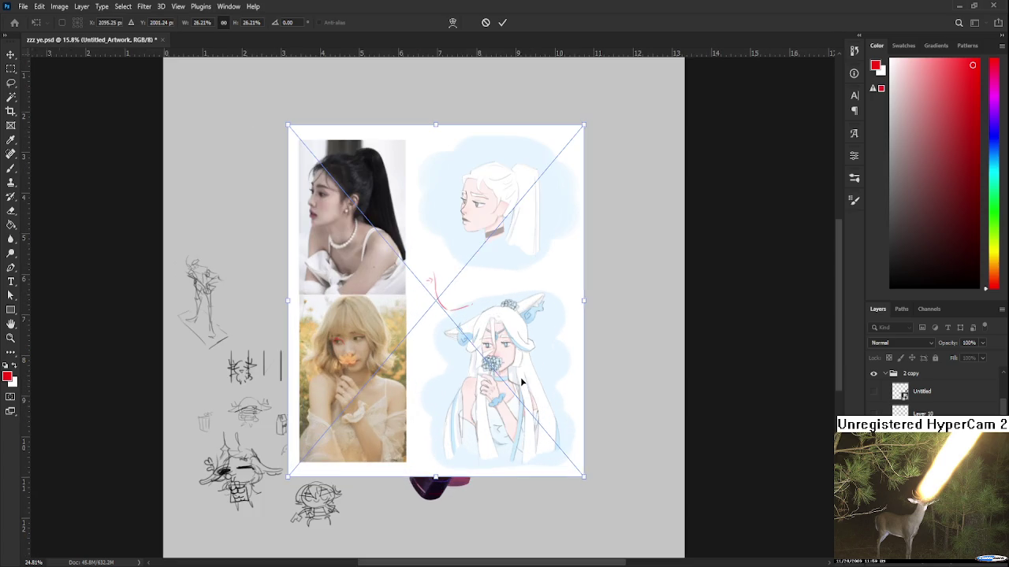
{"action": "scroll", "coordinate": [522, 383], "scroll_direction": "up", "scroll_amount": 5}
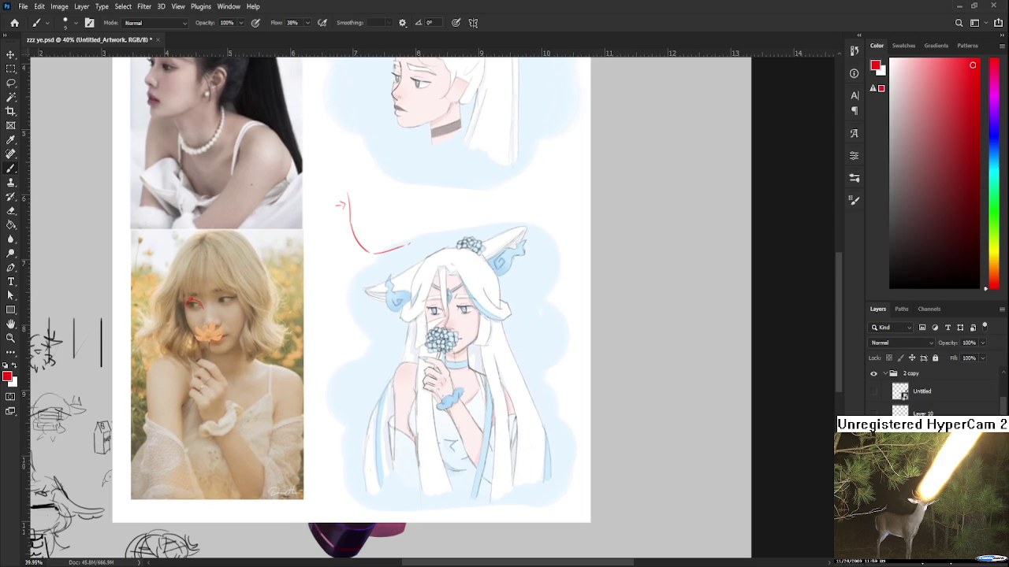
- Duplicate the artwork into an Untitled_Artwork copy layer, undo it, then redo the duplicate
{"action": "key", "text": "ctrl+j"}
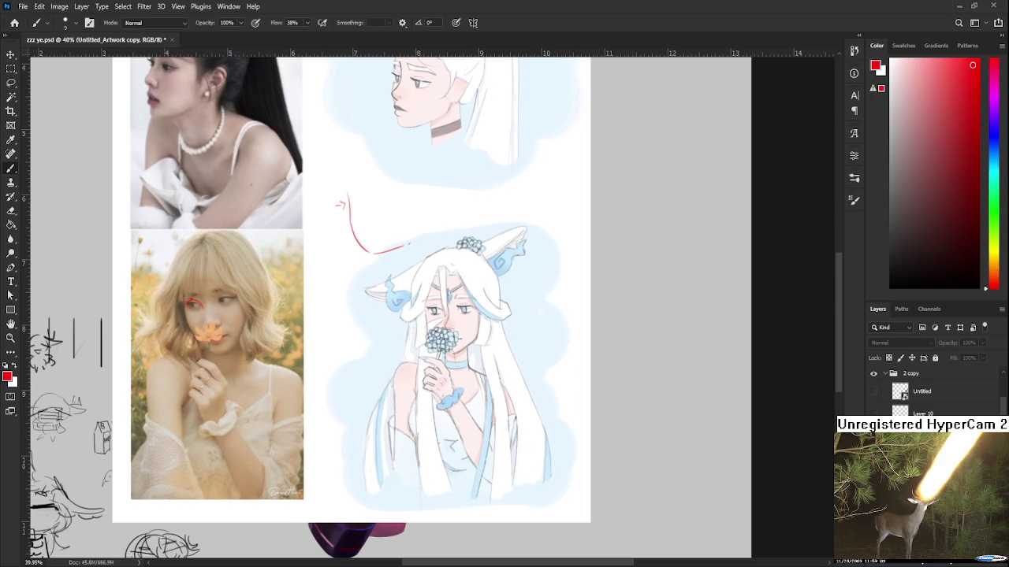
{"action": "key", "text": "ctrl+z"}
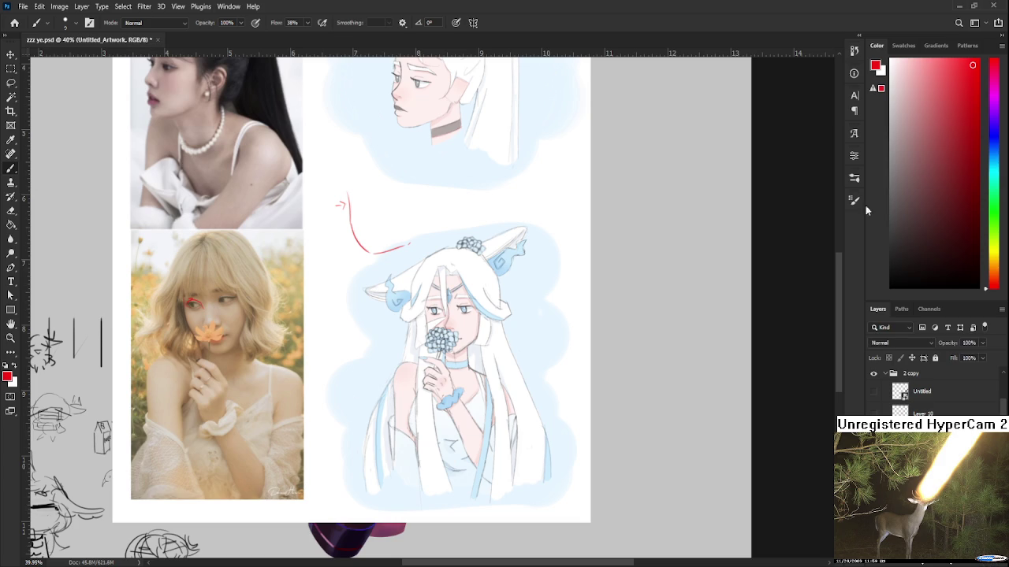
{"action": "key", "text": "ctrl+shift+z"}
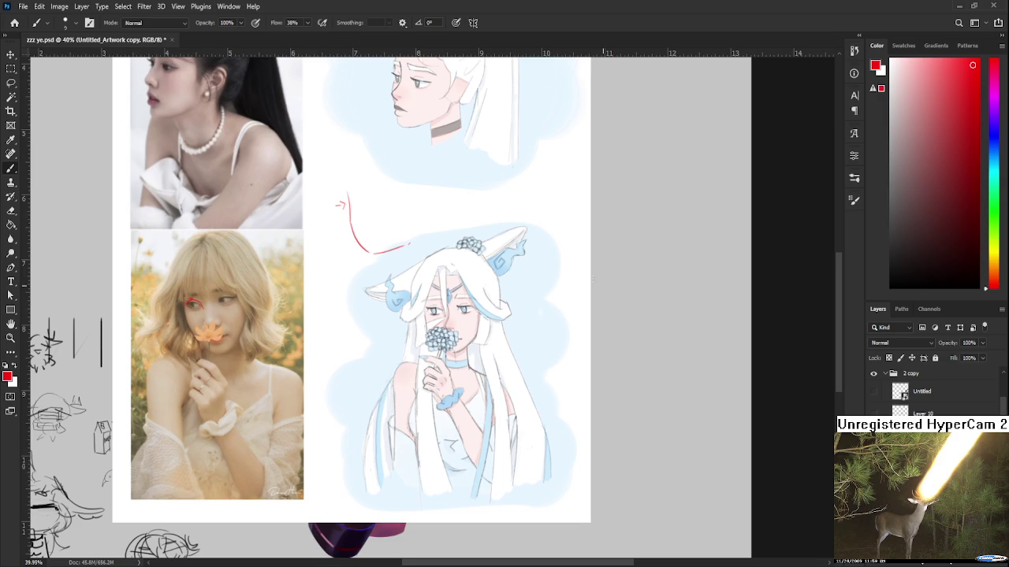
{"action": "scroll", "coordinate": [457, 299], "scroll_direction": "up", "scroll_amount": 5}
- Lasso the girl's left eye and enlarge it to about 122%, then deselect
{"action": "key", "text": "l"}
{"action": "left_click_drag", "start_coordinate": [438, 347], "coordinate": [435, 345]}
{"action": "key", "text": "ctrl+t"}
{"action": "mouse_move", "coordinate": [387, 372]}
{"action": "left_mouse_down"}
{"action": "mouse_move", "coordinate": [374, 385]}
{"action": "mouse_move", "coordinate": [413, 361]}
{"action": "left_mouse_up"}
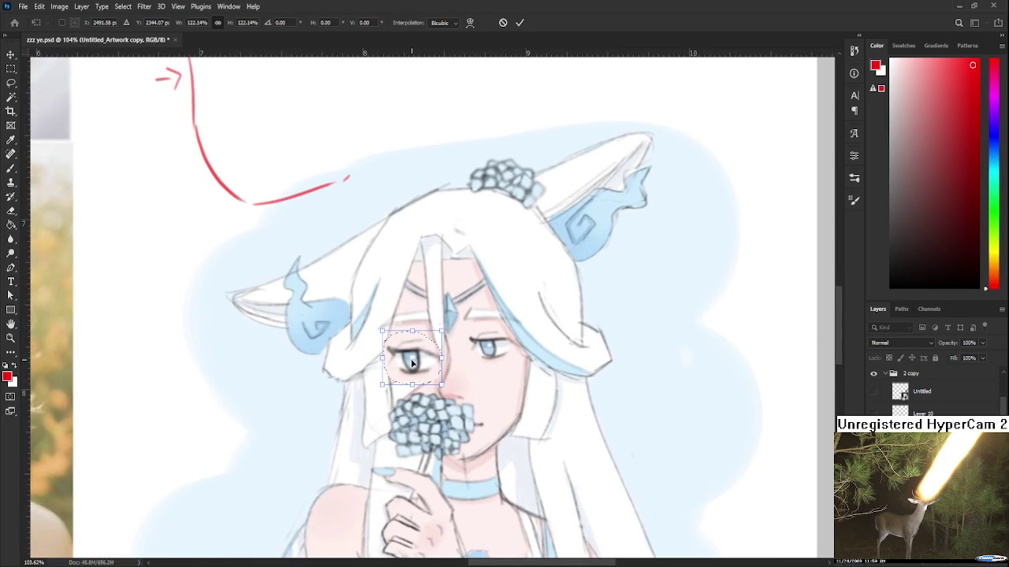
{"action": "scroll", "coordinate": [413, 362], "scroll_direction": "down", "scroll_amount": 1}
{"action": "scroll", "coordinate": [428, 337], "scroll_direction": "down", "scroll_amount": 3}
{"action": "scroll", "coordinate": [511, 337], "scroll_direction": "up", "scroll_amount": 1}
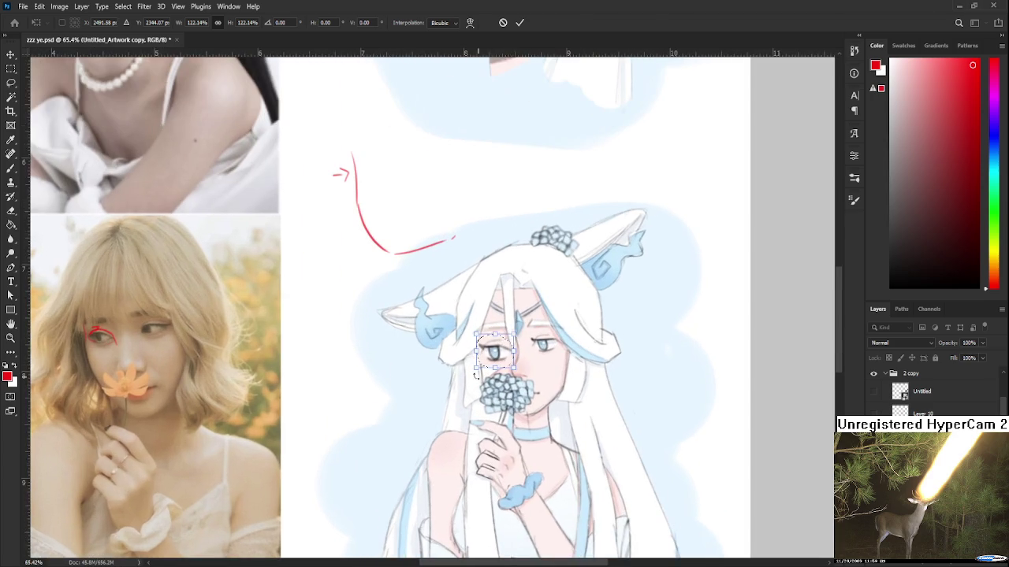
{"action": "scroll", "coordinate": [520, 340], "scroll_direction": "up", "scroll_amount": 1}
{"action": "scroll", "coordinate": [551, 347], "scroll_direction": "up", "scroll_amount": 1}
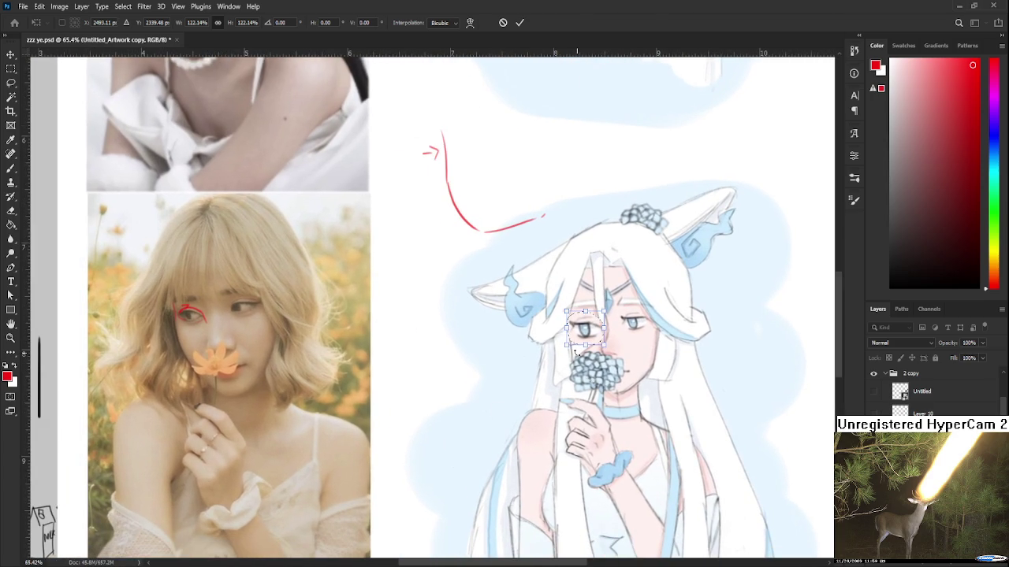
{"action": "key", "text": "Return"}
{"action": "key", "text": "ctrl+d"}
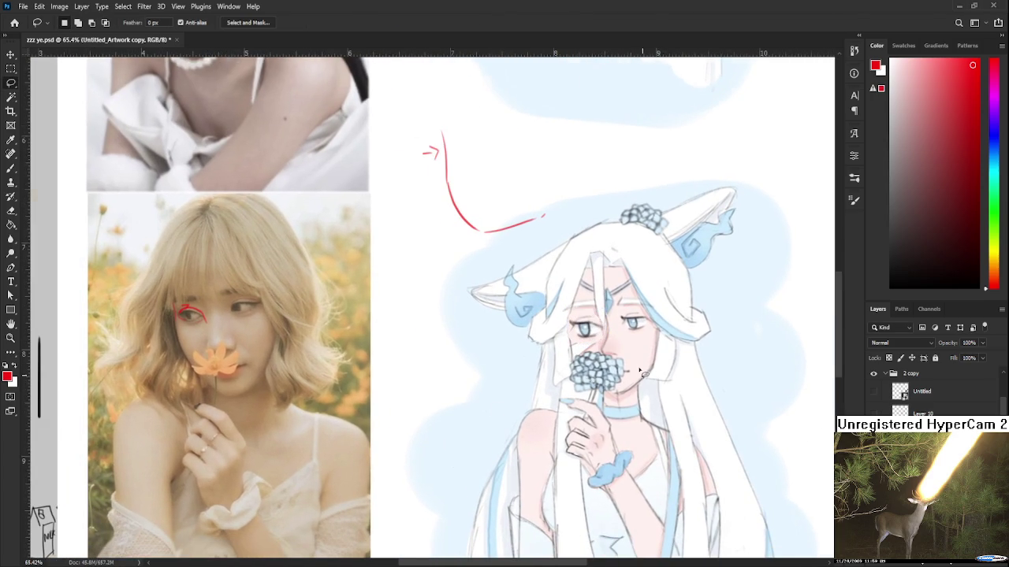
{"action": "scroll", "coordinate": [646, 371], "scroll_direction": "up", "scroll_amount": 2}
{"action": "scroll", "coordinate": [612, 330], "scroll_direction": "up", "scroll_amount": 1}
- Lasso the right eye and enlarge it to about 114%
{"action": "left_click_drag", "start_coordinate": [611, 329], "coordinate": [641, 319]}
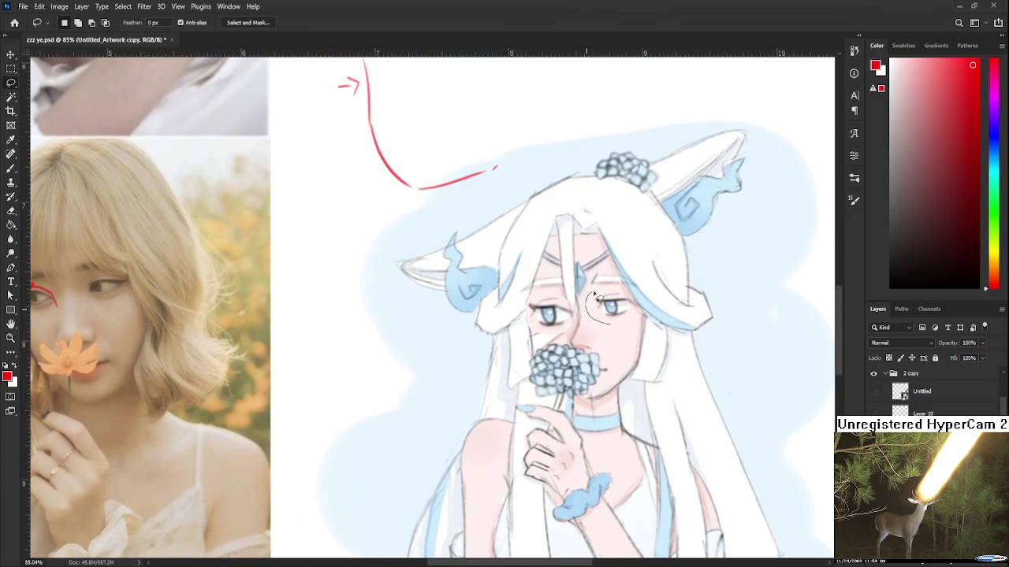
{"action": "key", "text": "ctrl+t"}
{"action": "left_click_drag", "start_coordinate": [585, 332], "coordinate": [584, 340]}
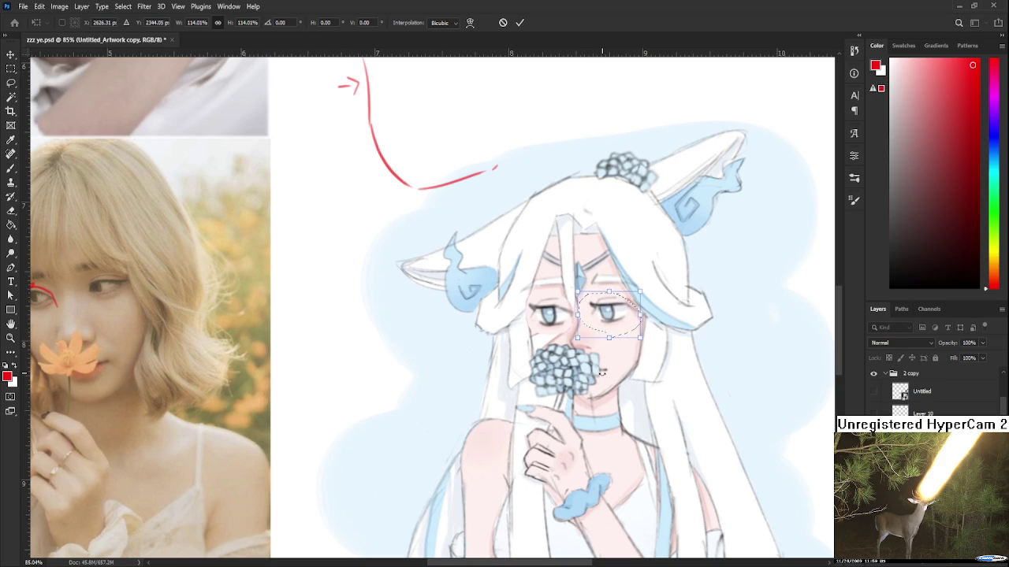
{"action": "key", "text": "Return"}
{"action": "left_click_drag", "start_coordinate": [604, 313], "coordinate": [599, 330]}
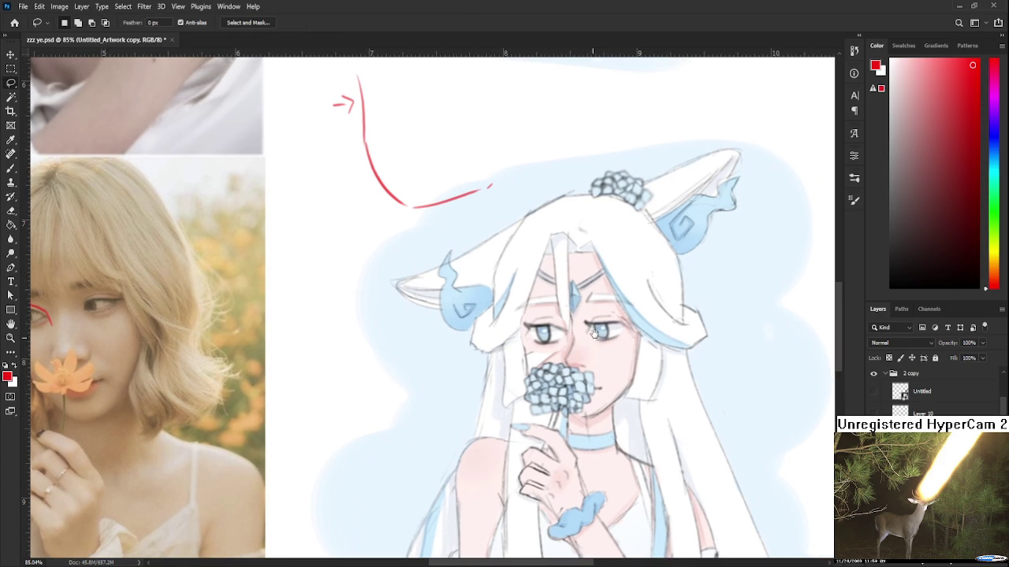
- Sample light and pinker skin tones from the girl's face with the Brush eyedropper
{"action": "key", "text": "b"}
{"action": "left_click", "coordinate": [571, 344], "text": "alt"}
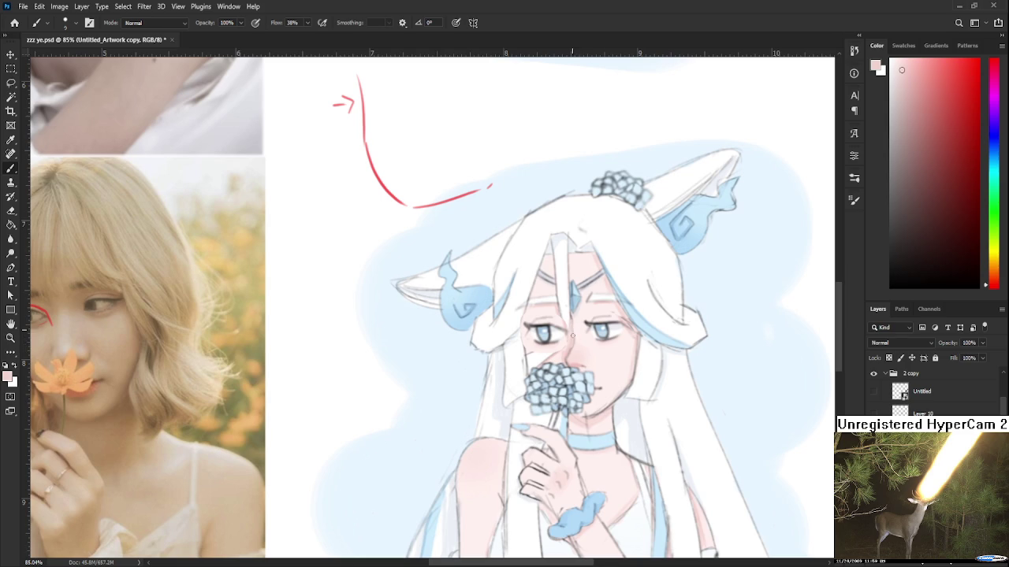
{"action": "left_click", "coordinate": [578, 329], "text": "alt"}
{"action": "left_click", "coordinate": [579, 339], "text": "alt"}
{"action": "left_click_drag", "start_coordinate": [574, 322], "coordinate": [573, 337]}
{"action": "left_click", "coordinate": [565, 332], "text": "alt"}
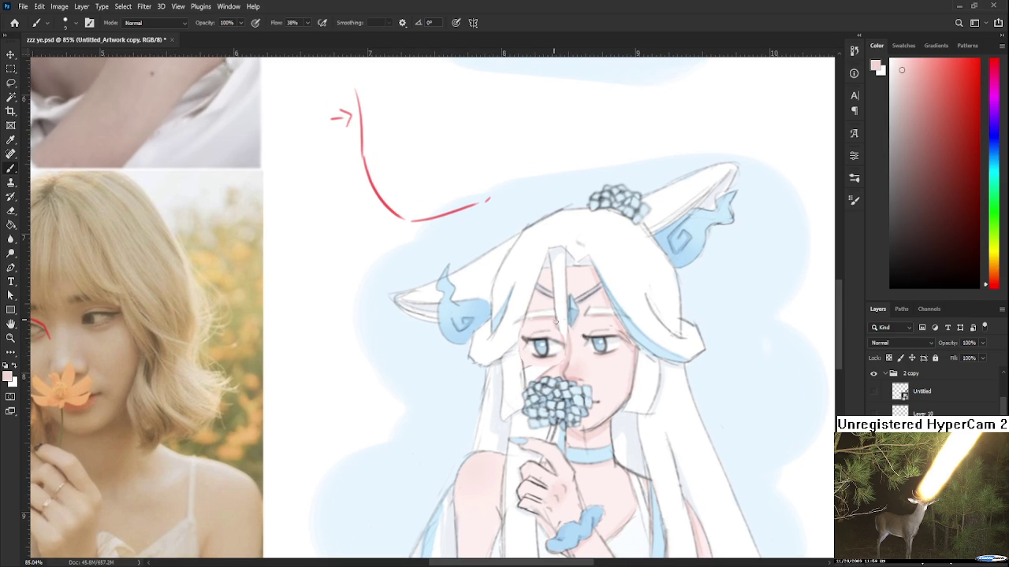
{"action": "left_click", "coordinate": [536, 323], "text": "alt"}
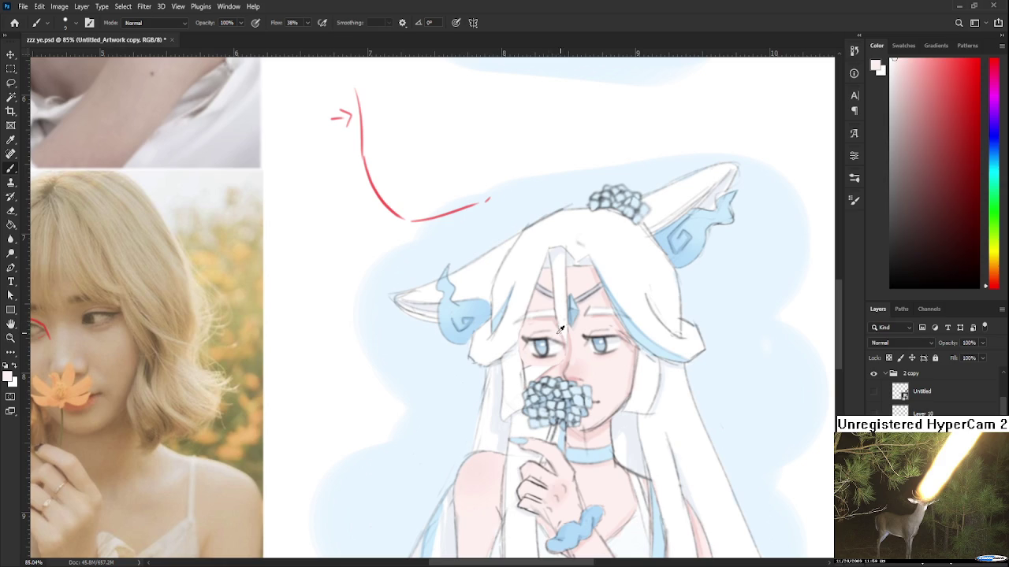
{"action": "scroll", "coordinate": [572, 326], "scroll_direction": "down", "scroll_amount": 2}
{"action": "left_click", "coordinate": [573, 326], "text": "alt"}
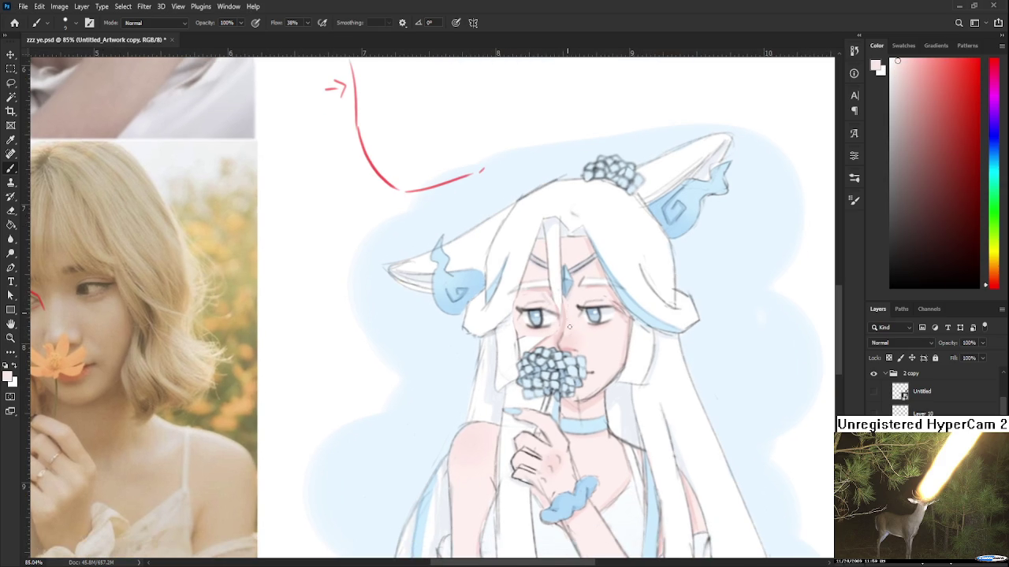
{"action": "scroll", "coordinate": [565, 314], "scroll_direction": "down", "scroll_amount": 1}
{"action": "left_click", "coordinate": [581, 325], "text": "alt"}
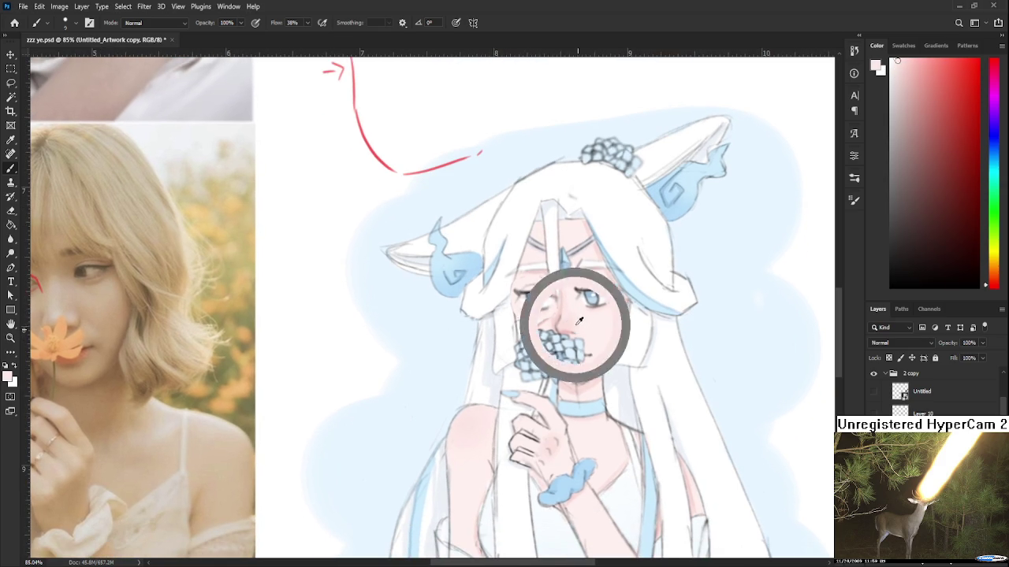
{"action": "scroll", "coordinate": [591, 347], "scroll_direction": "down", "scroll_amount": 1}
{"action": "left_click", "coordinate": [586, 339], "text": "alt"}
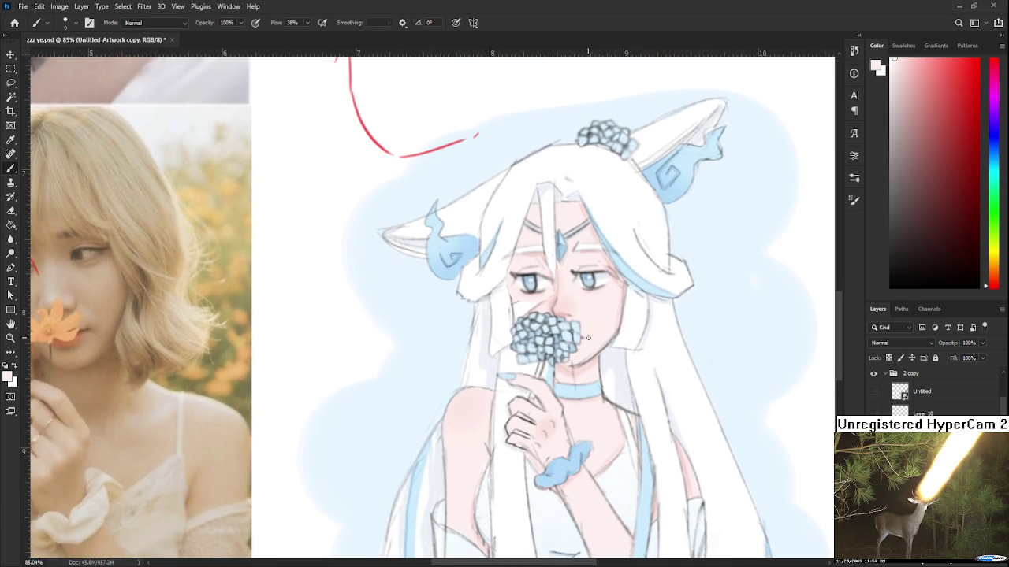
- Sample more pale and near-white tones from the face, settling on a pale pink
{"action": "left_click", "coordinate": [587, 340], "text": "alt"}
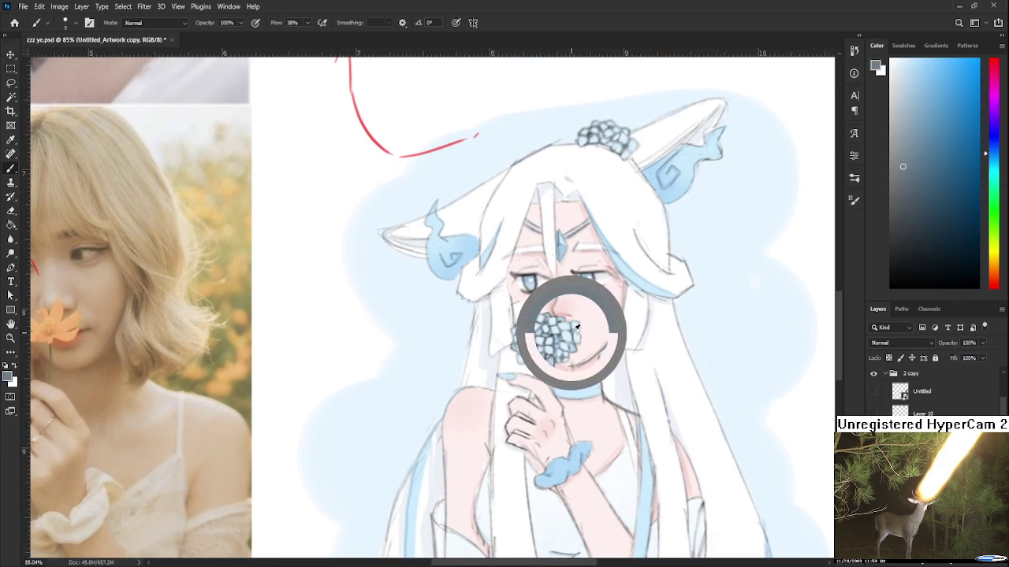
{"action": "left_click", "coordinate": [585, 336], "text": "alt"}
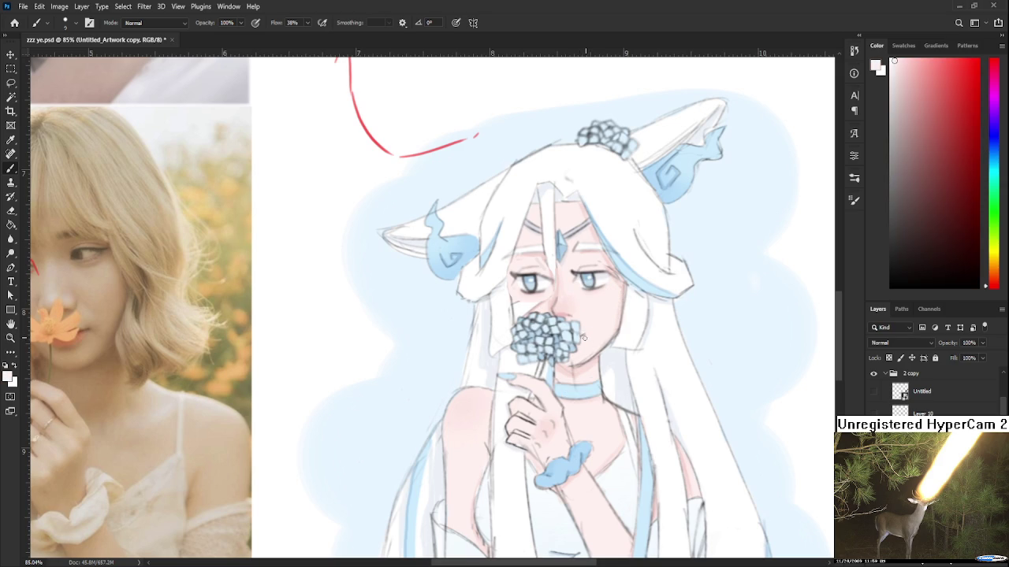
{"action": "left_click", "coordinate": [591, 339], "text": "alt"}
{"action": "scroll", "coordinate": [581, 352], "scroll_direction": "up", "scroll_amount": 2}
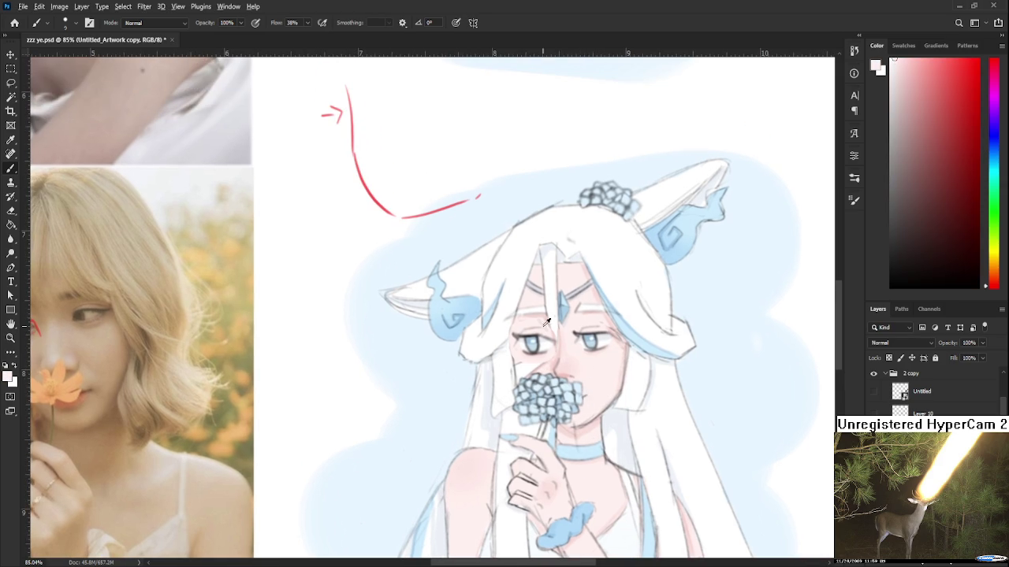
{"action": "left_click", "coordinate": [523, 318], "text": "alt"}
{"action": "left_click", "coordinate": [524, 323], "text": "alt"}
{"action": "left_click", "coordinate": [504, 327], "text": "alt"}
{"action": "left_click", "coordinate": [511, 328], "text": "alt"}
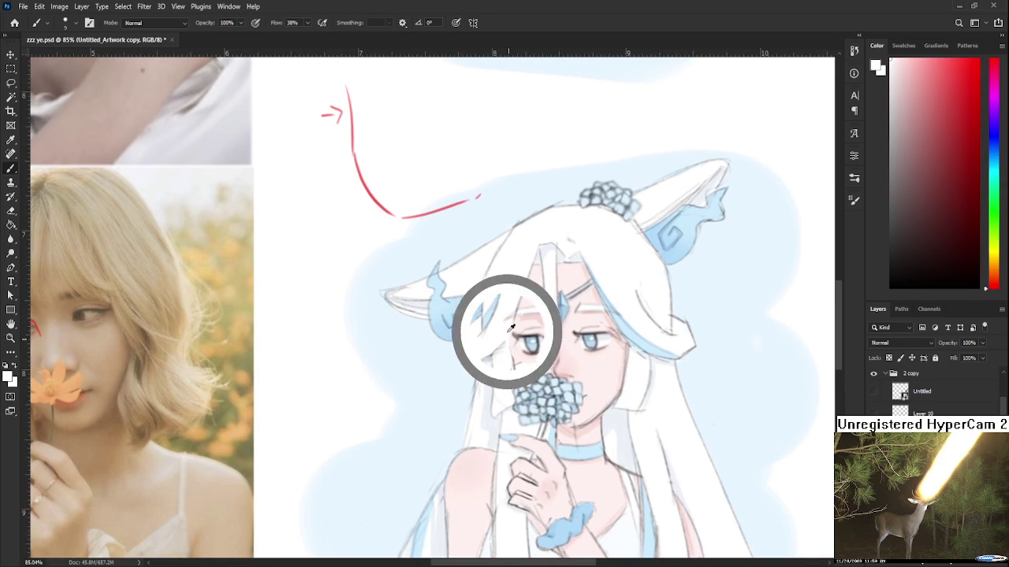
{"action": "left_click", "coordinate": [545, 365], "text": "alt"}
{"action": "left_click", "coordinate": [530, 365], "text": "alt"}
{"action": "left_click_drag", "start_coordinate": [530, 363], "coordinate": [542, 360]}
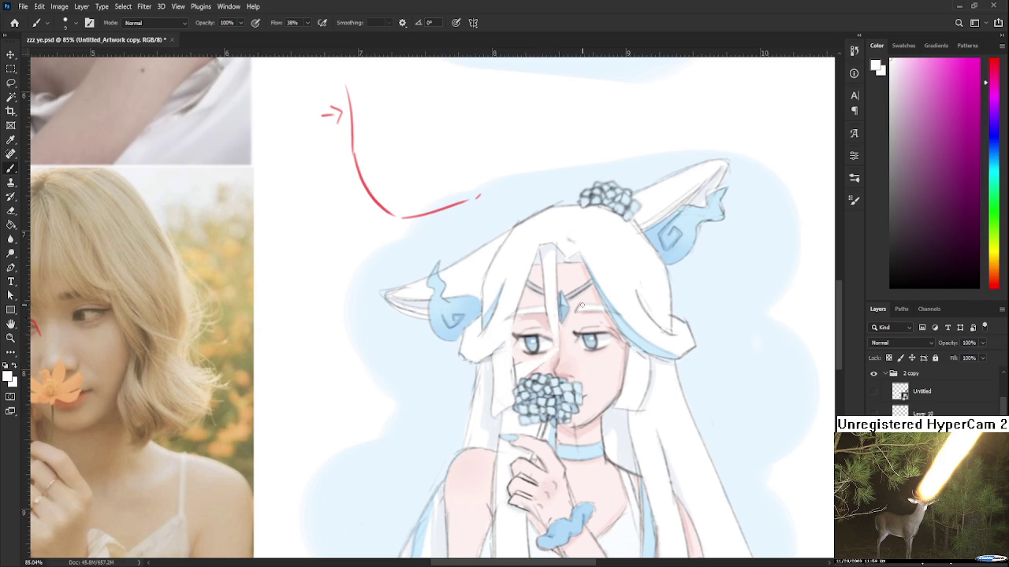
- Shift the colour picker to red hues while zooming and panning around the face
{"action": "scroll", "coordinate": [584, 308], "scroll_direction": "down", "scroll_amount": 5}
{"action": "scroll", "coordinate": [591, 315], "scroll_direction": "up", "scroll_amount": 1}
{"action": "scroll", "coordinate": [599, 323], "scroll_direction": "up", "scroll_amount": 2}
{"action": "scroll", "coordinate": [605, 327], "scroll_direction": "up", "scroll_amount": 1}
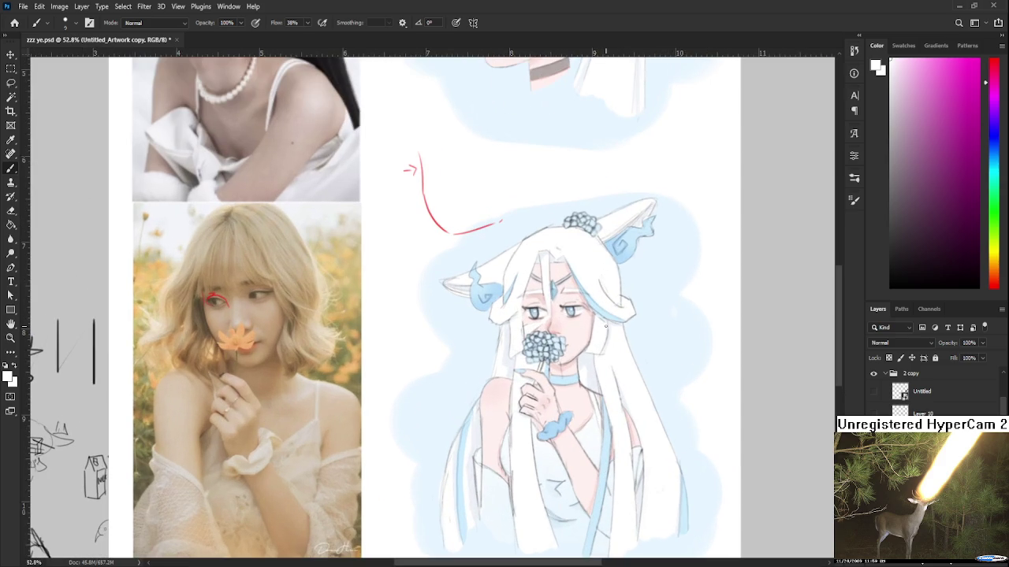
{"action": "scroll", "coordinate": [542, 316], "scroll_direction": "up", "scroll_amount": 1}
{"action": "scroll", "coordinate": [543, 308], "scroll_direction": "up", "scroll_amount": 1}
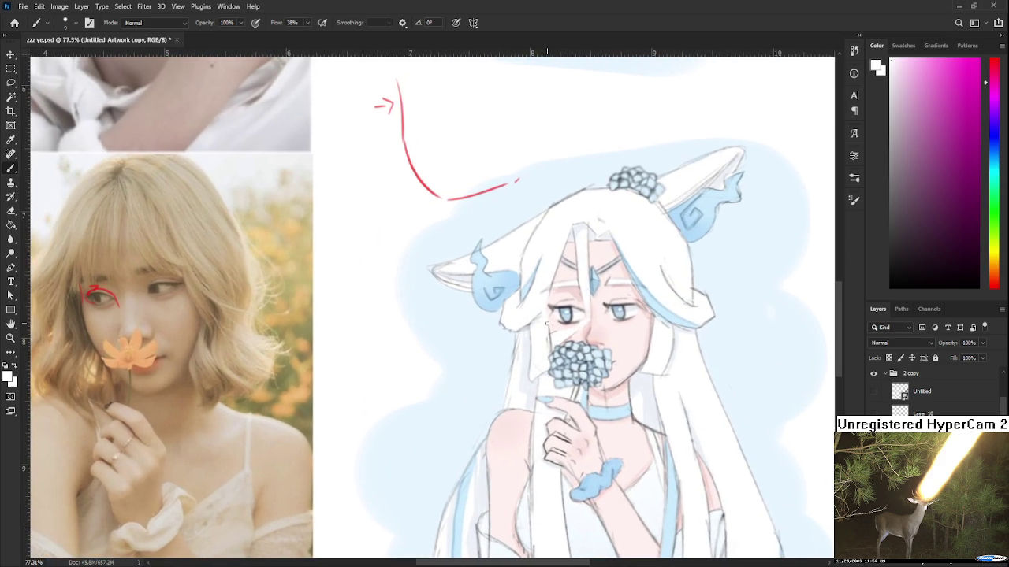
{"action": "left_click", "coordinate": [544, 303], "text": "alt"}
{"action": "left_click_drag", "start_coordinate": [605, 303], "coordinate": [590, 335]}
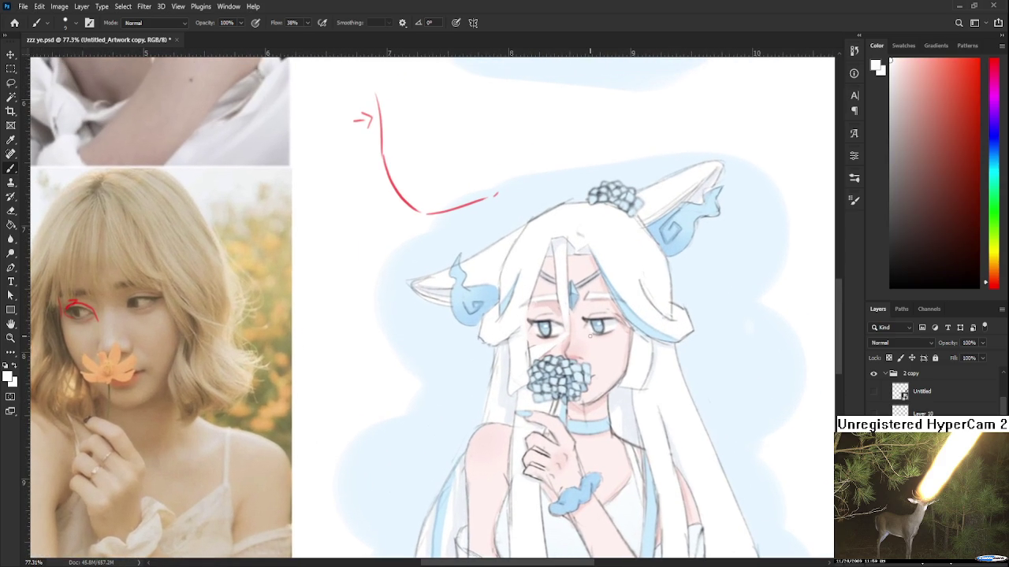
{"action": "scroll", "coordinate": [589, 335], "scroll_direction": "down", "scroll_amount": 2}
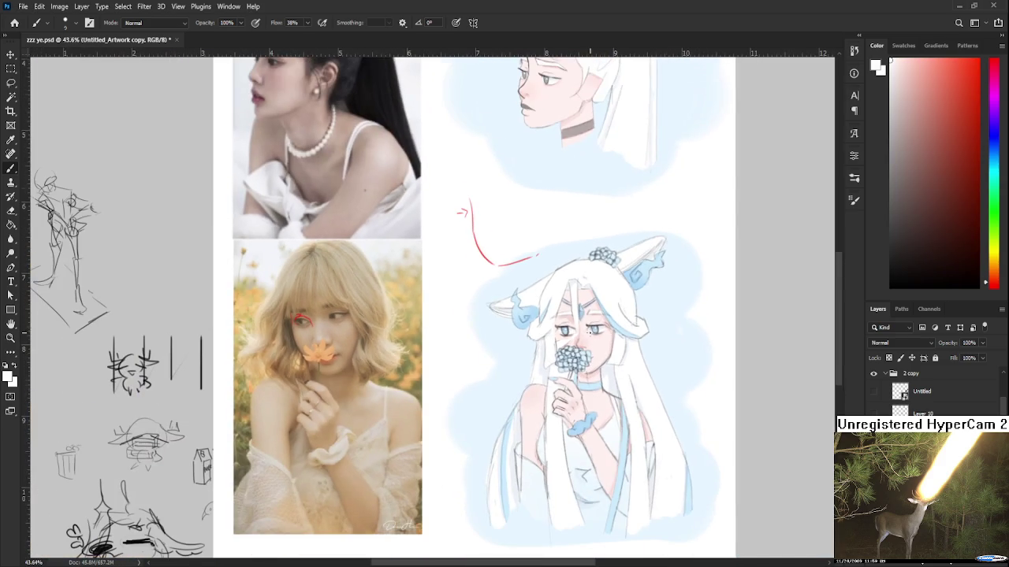
{"action": "scroll", "coordinate": [496, 308], "scroll_direction": "up", "scroll_amount": 1}
{"action": "scroll", "coordinate": [496, 307], "scroll_direction": "up", "scroll_amount": 1}
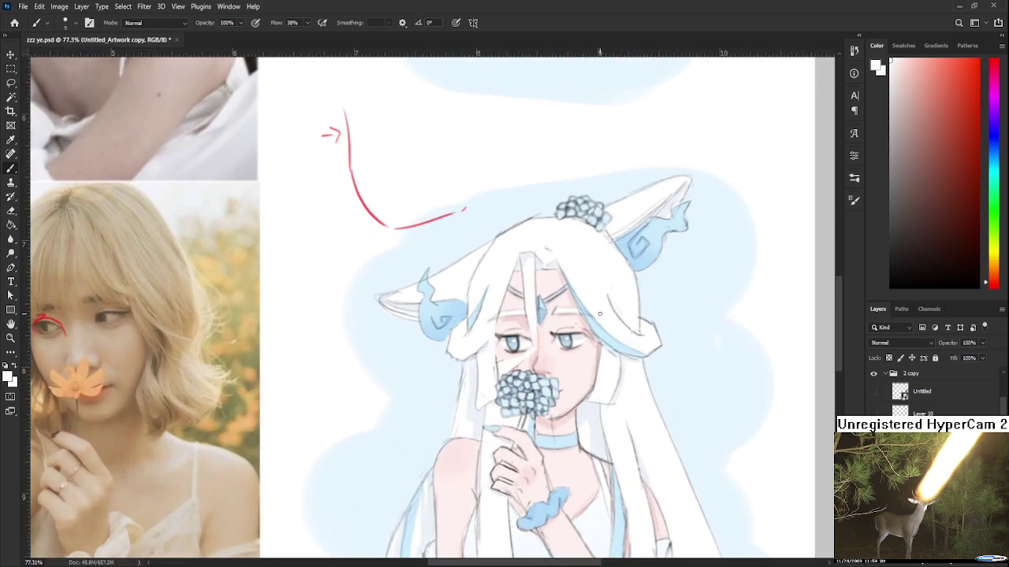
{"action": "scroll", "coordinate": [587, 341], "scroll_direction": "down", "scroll_amount": 1}
{"action": "scroll", "coordinate": [587, 342], "scroll_direction": "up", "scroll_amount": 1}
{"action": "scroll", "coordinate": [587, 341], "scroll_direction": "down", "scroll_amount": 1}
{"action": "scroll", "coordinate": [595, 313], "scroll_direction": "down", "scroll_amount": 1}
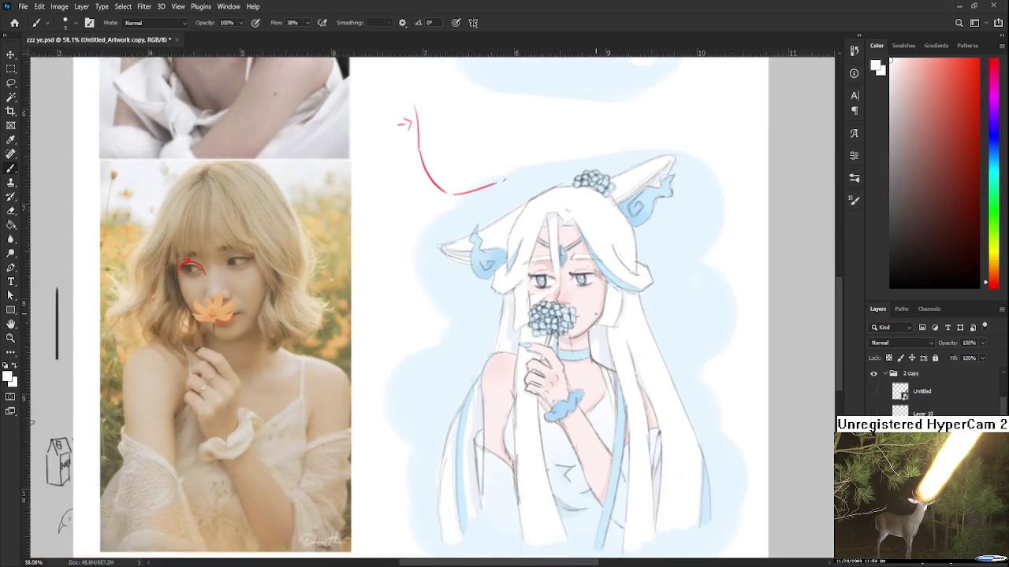
{"action": "scroll", "coordinate": [587, 297], "scroll_direction": "up", "scroll_amount": 1}
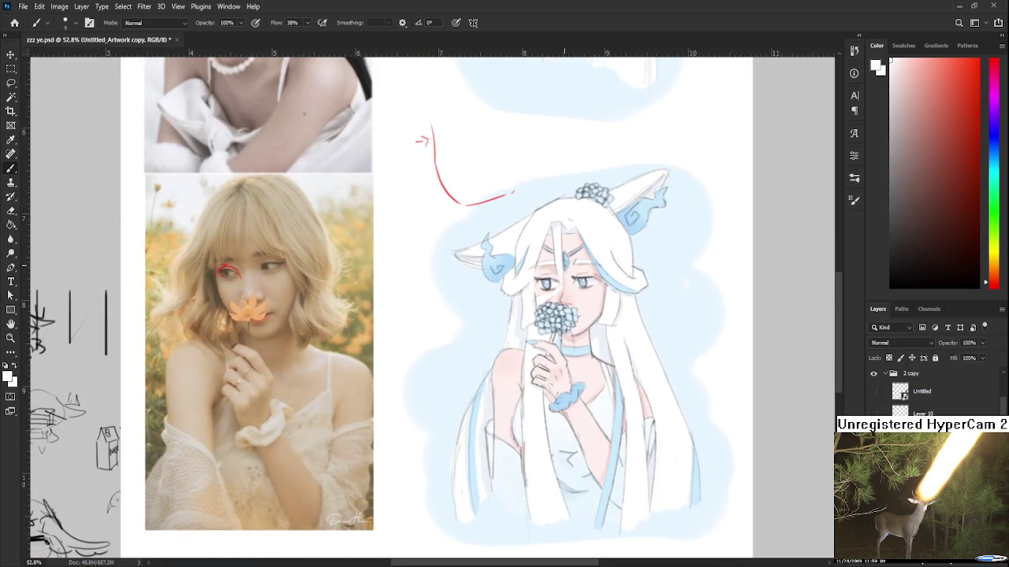
{"action": "scroll", "coordinate": [564, 268], "scroll_direction": "down", "scroll_amount": 2}
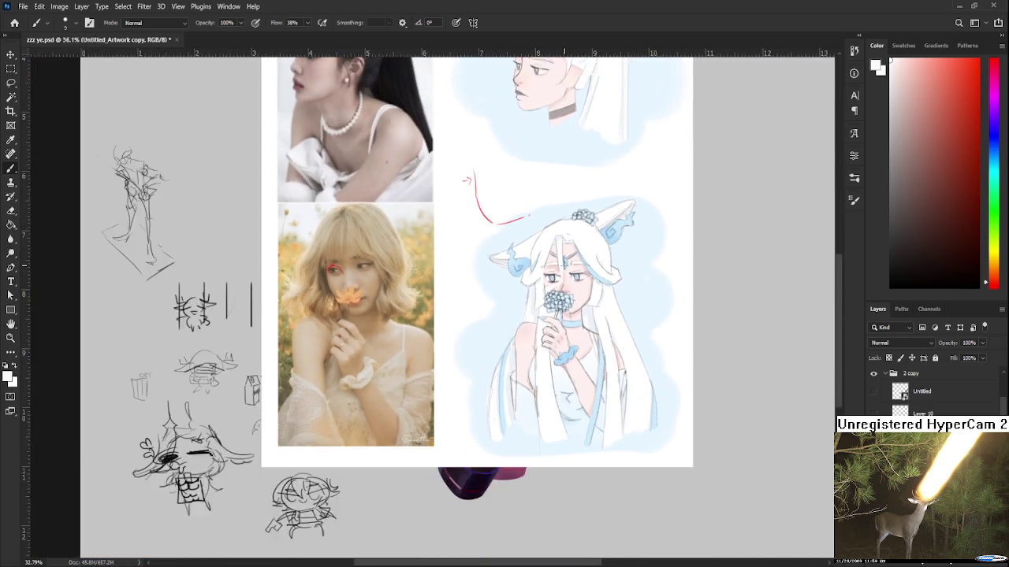
{"action": "scroll", "coordinate": [564, 268], "scroll_direction": "up", "scroll_amount": 1}
{"action": "scroll", "coordinate": [599, 291], "scroll_direction": "down", "scroll_amount": 2}
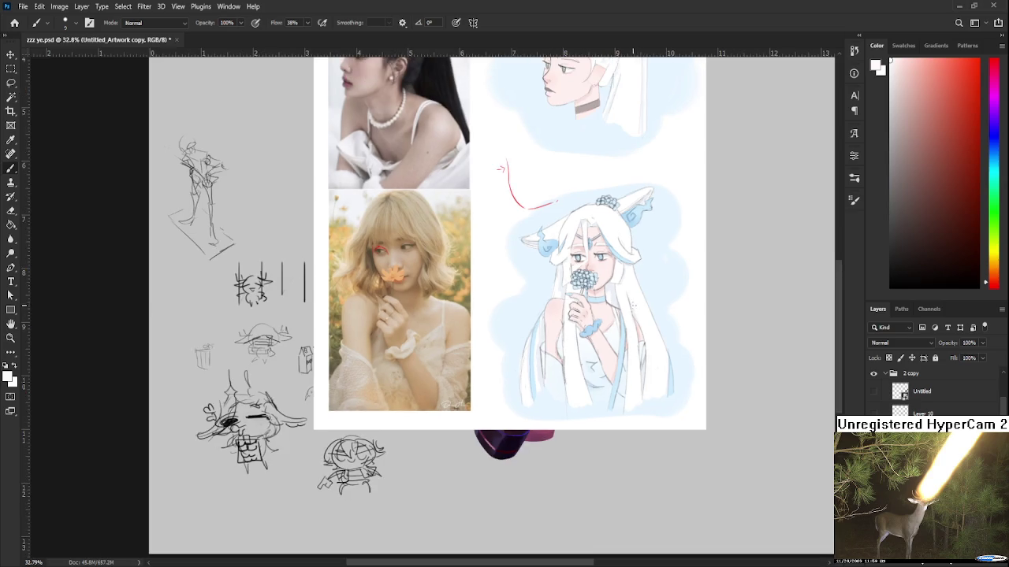
{"action": "scroll", "coordinate": [634, 307], "scroll_direction": "up", "scroll_amount": 2}
{"action": "scroll", "coordinate": [635, 283], "scroll_direction": "up", "scroll_amount": 1}
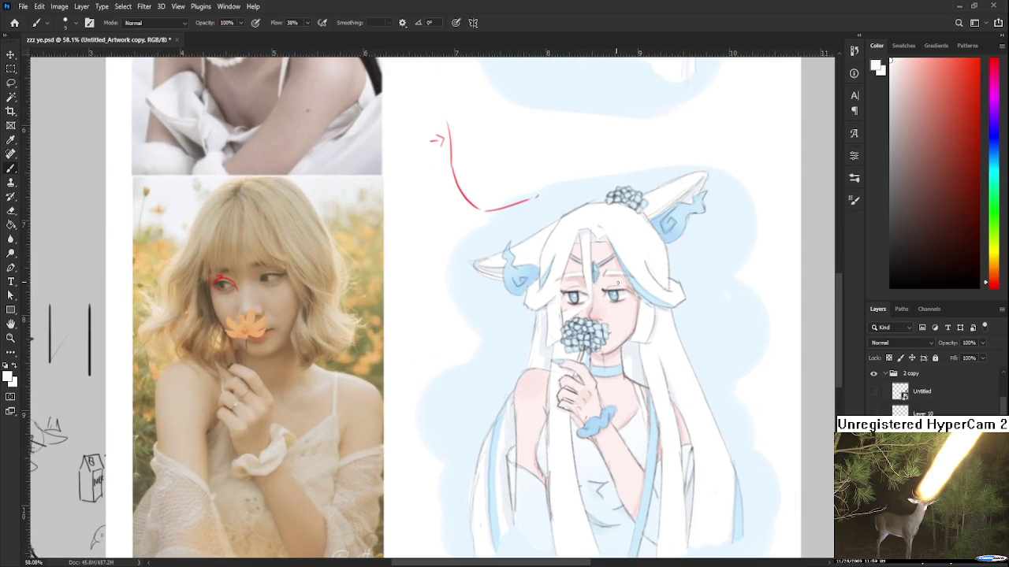
{"action": "scroll", "coordinate": [646, 427], "scroll_direction": "down", "scroll_amount": 1}
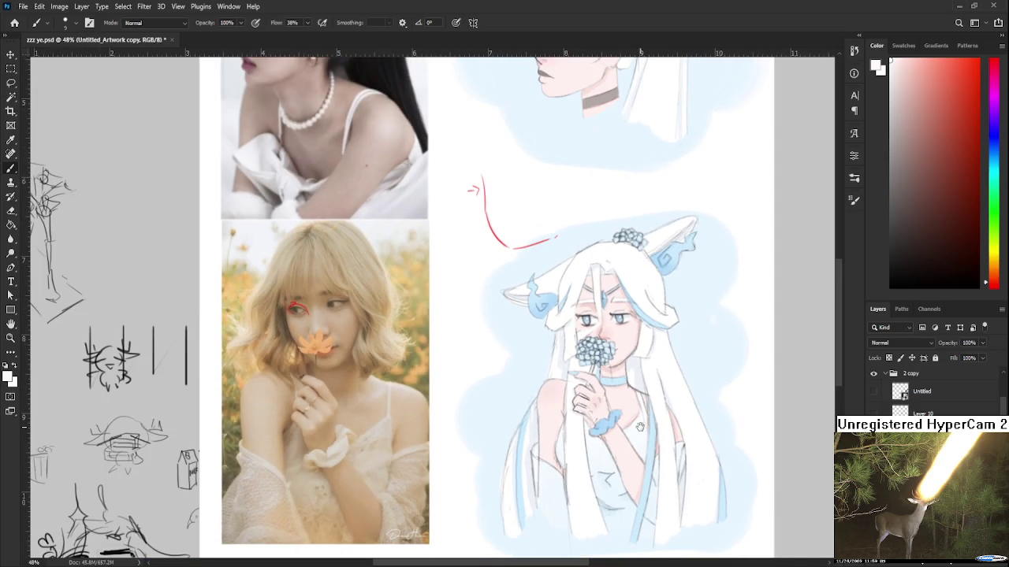
{"action": "scroll", "coordinate": [619, 408], "scroll_direction": "up", "scroll_amount": 1}
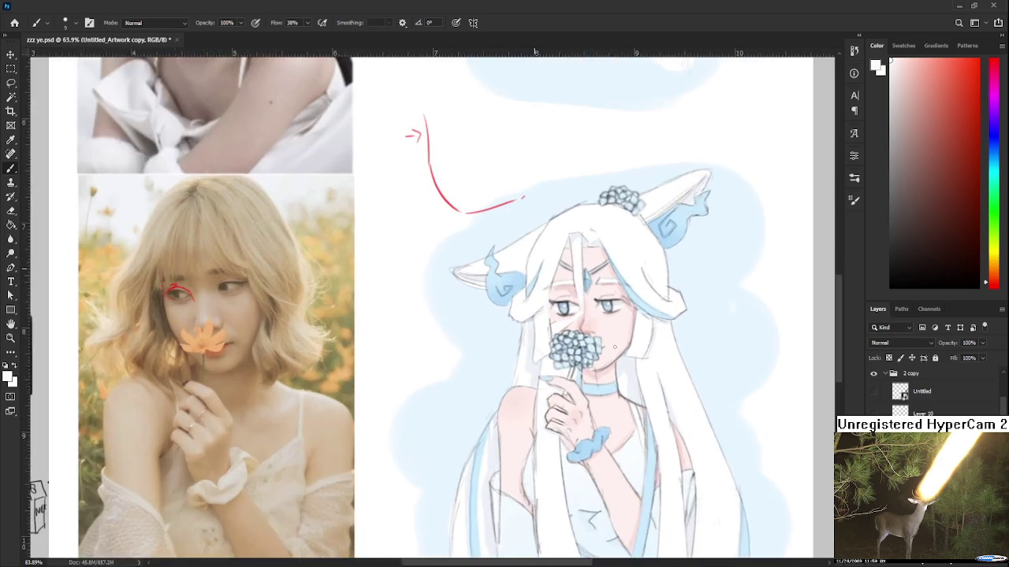
{"action": "scroll", "coordinate": [630, 394], "scroll_direction": "up", "scroll_amount": 1}
{"action": "scroll", "coordinate": [762, 323], "scroll_direction": "up", "scroll_amount": 1}
{"action": "mouse_move", "coordinate": [762, 323]}
{"action": "left_mouse_down"}
{"action": "mouse_move", "coordinate": [661, 279]}
{"action": "mouse_move", "coordinate": [574, 305]}
{"action": "left_mouse_up"}
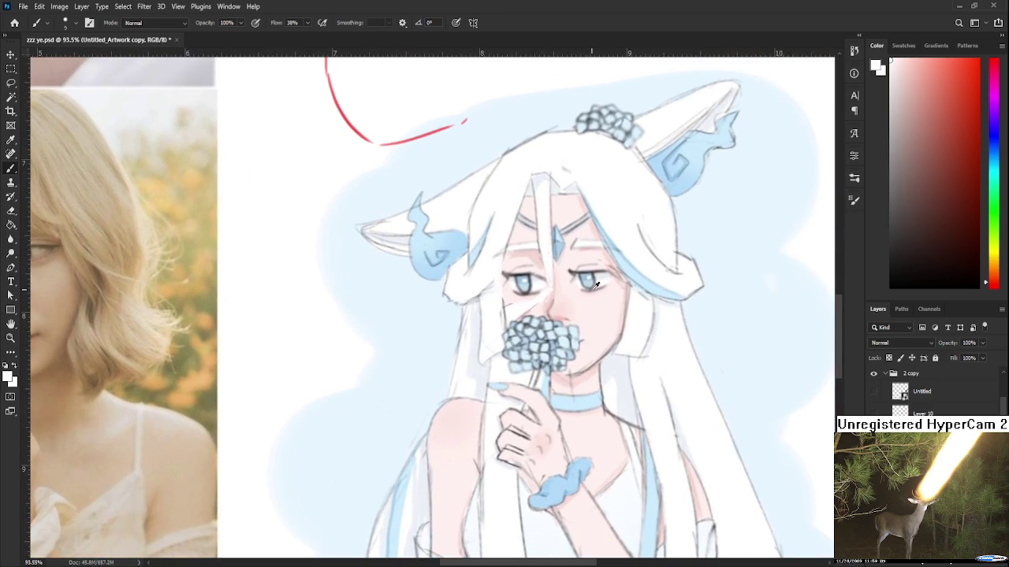
- Sample pink skin tones around the girl's nose, panning over the face between samples
{"action": "left_click", "coordinate": [573, 305], "text": "alt"}
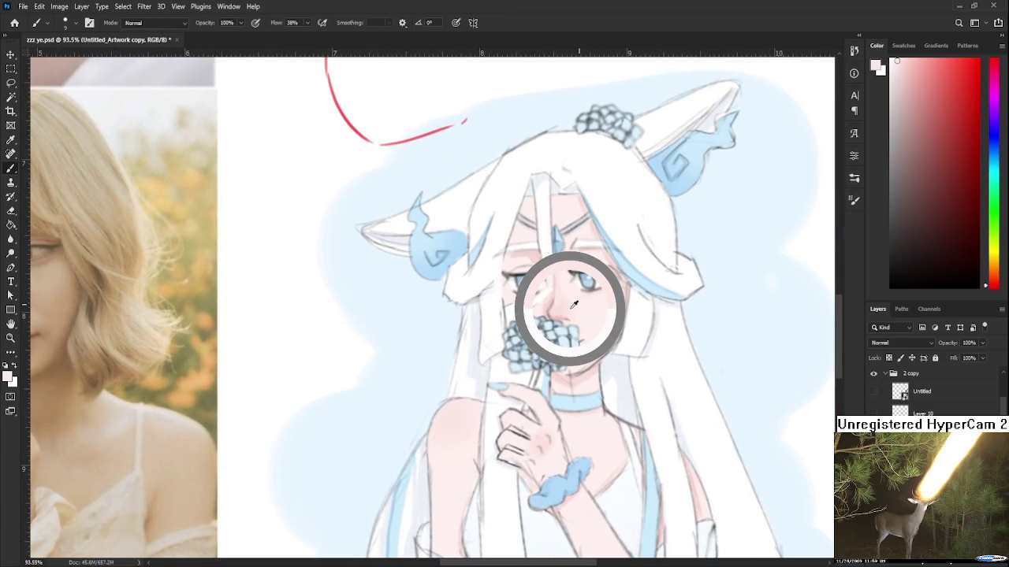
{"action": "left_click", "coordinate": [586, 308], "text": "alt"}
{"action": "left_click_drag", "start_coordinate": [594, 318], "coordinate": [577, 302]}
{"action": "left_click", "coordinate": [542, 312], "text": "alt"}
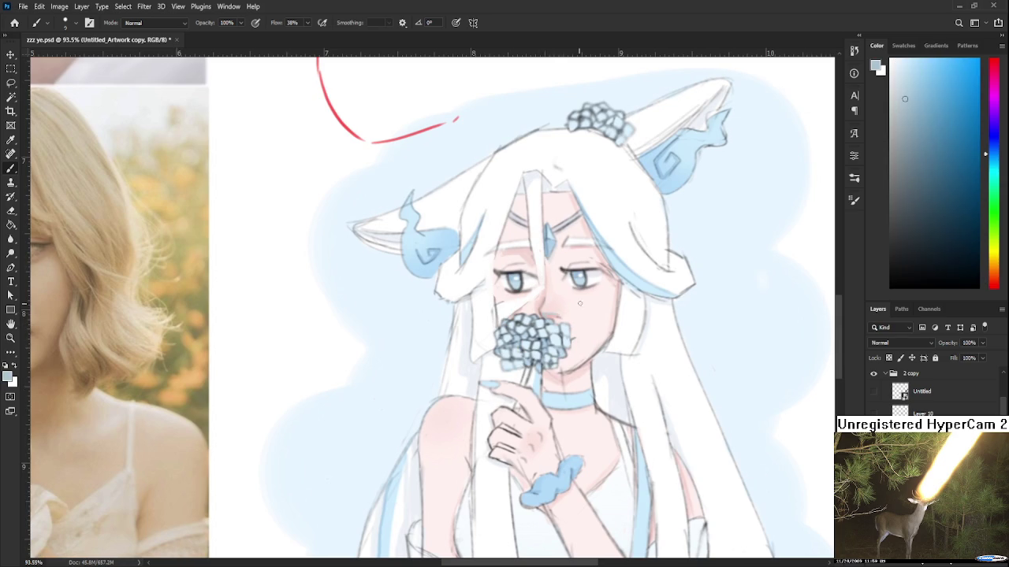
{"action": "left_click", "coordinate": [547, 317], "text": "alt"}
{"action": "left_click_drag", "start_coordinate": [619, 308], "coordinate": [577, 300]}
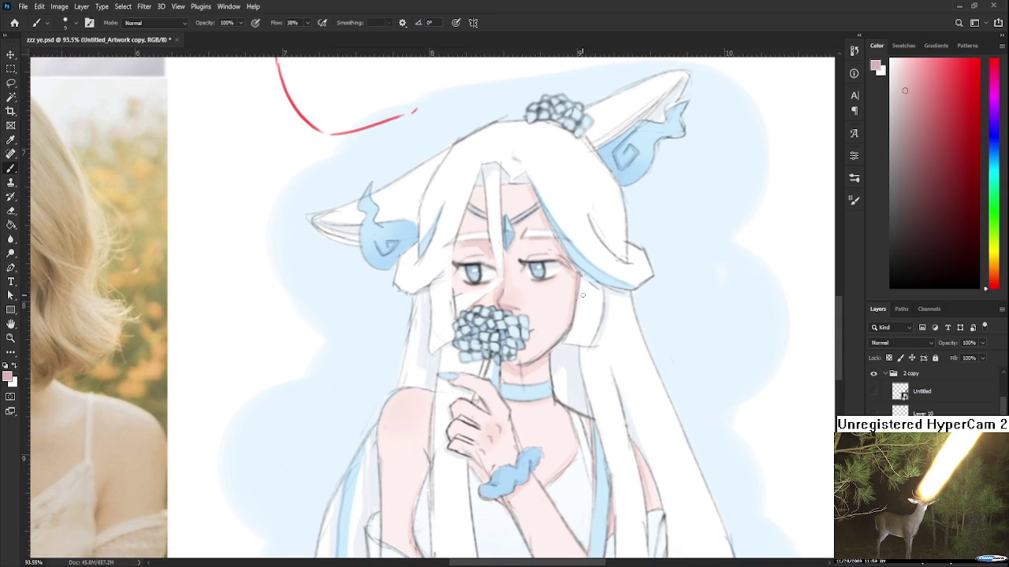
{"action": "scroll", "coordinate": [594, 289], "scroll_direction": "down", "scroll_amount": 3}
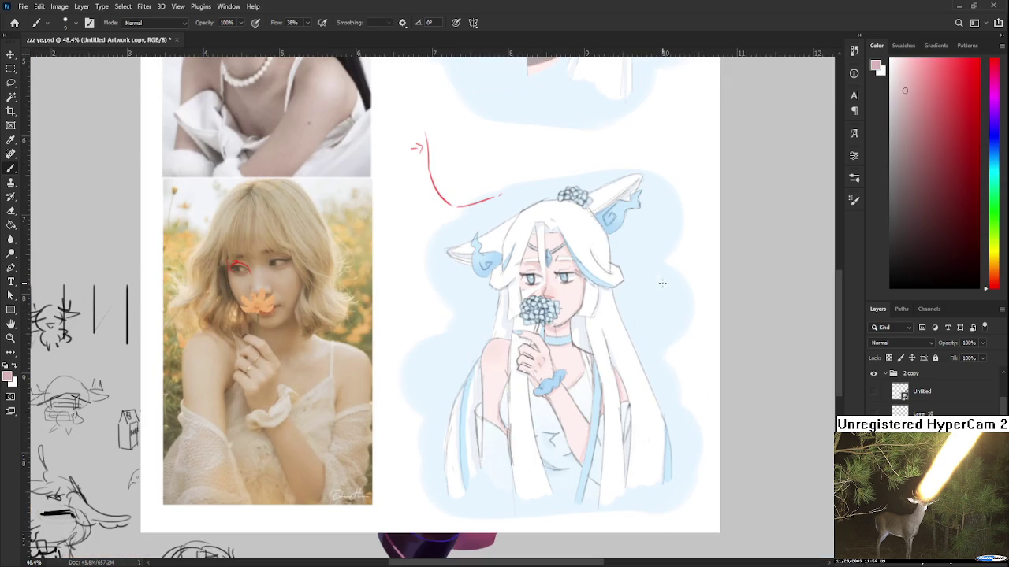
{"action": "scroll", "coordinate": [558, 286], "scroll_direction": "up", "scroll_amount": 1}
{"action": "scroll", "coordinate": [556, 287], "scroll_direction": "up", "scroll_amount": 1}
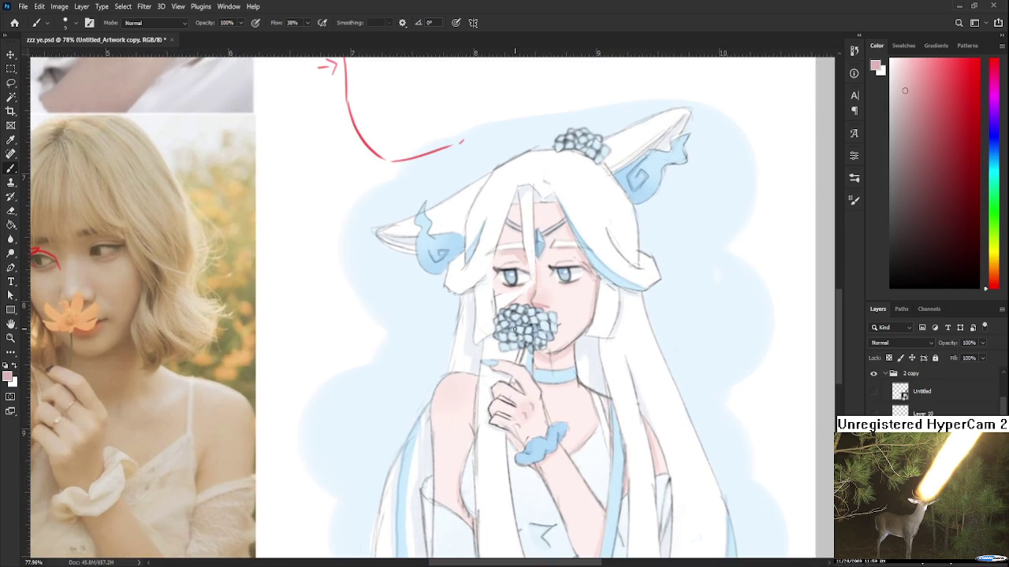
{"action": "left_click_drag", "start_coordinate": [516, 325], "coordinate": [507, 342]}
{"action": "left_click", "coordinate": [532, 319], "text": "alt"}
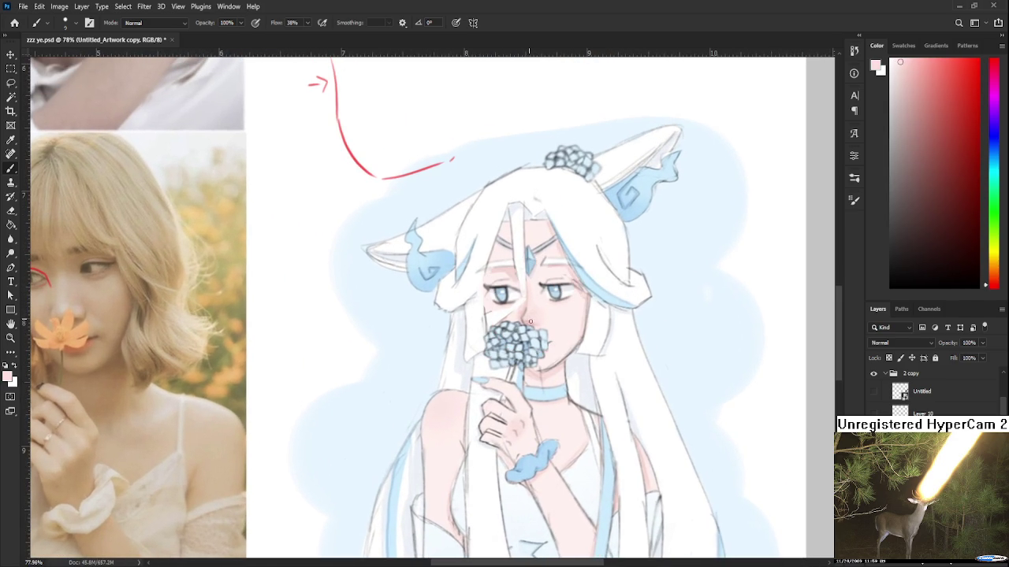
- Bring the reference photo beside the face and pick a light pink skin tone near the nose
{"action": "left_click_drag", "start_coordinate": [538, 316], "coordinate": [679, 280]}
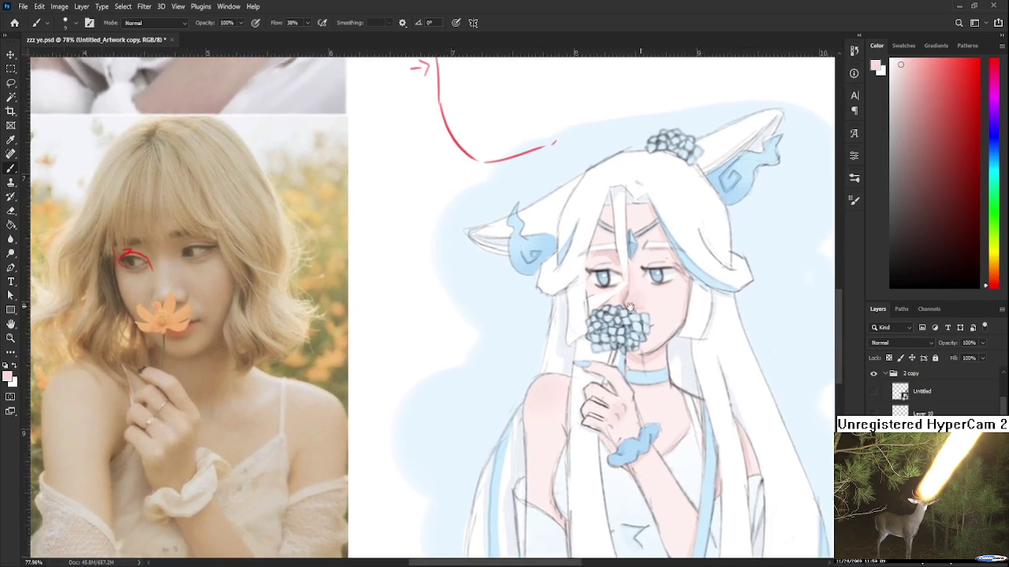
{"action": "left_click_drag", "start_coordinate": [679, 280], "coordinate": [596, 286]}
{"action": "left_click", "coordinate": [580, 298], "text": "alt"}
{"action": "left_click", "coordinate": [579, 293], "text": "alt"}
{"action": "left_click", "coordinate": [596, 310], "text": "alt"}
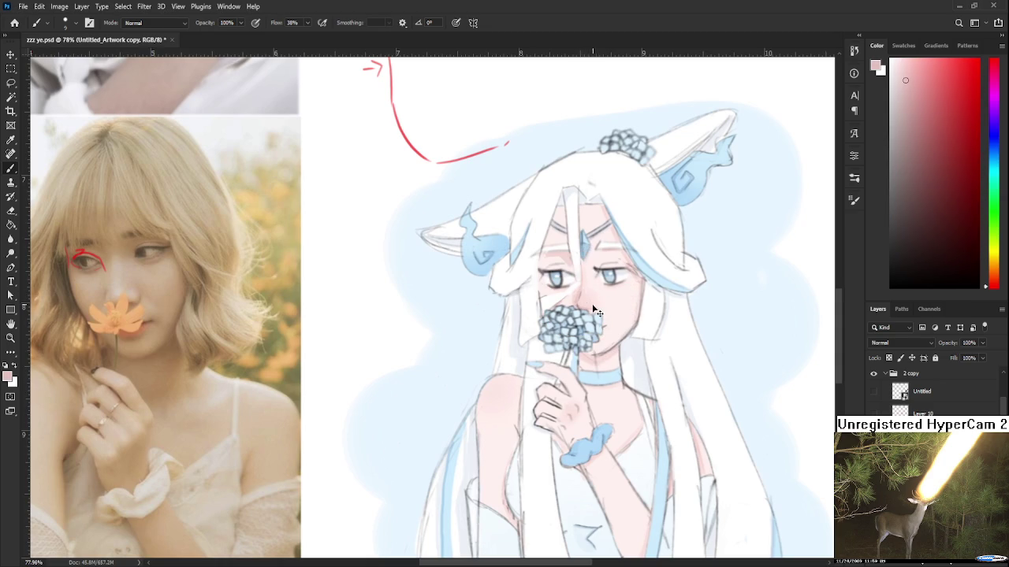
{"action": "left_click", "coordinate": [584, 300], "text": "alt"}
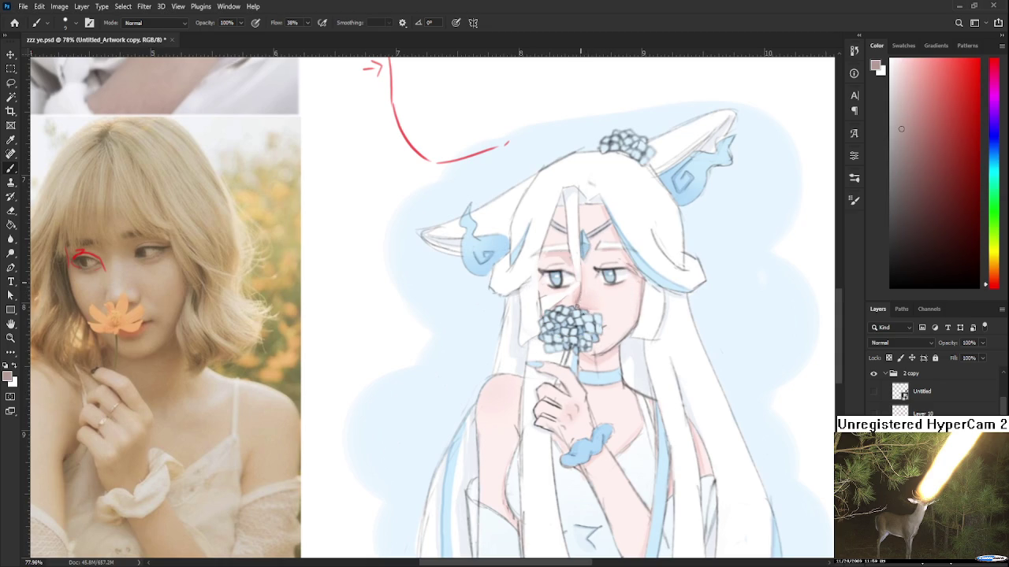
{"action": "left_click", "coordinate": [576, 298], "text": "alt"}
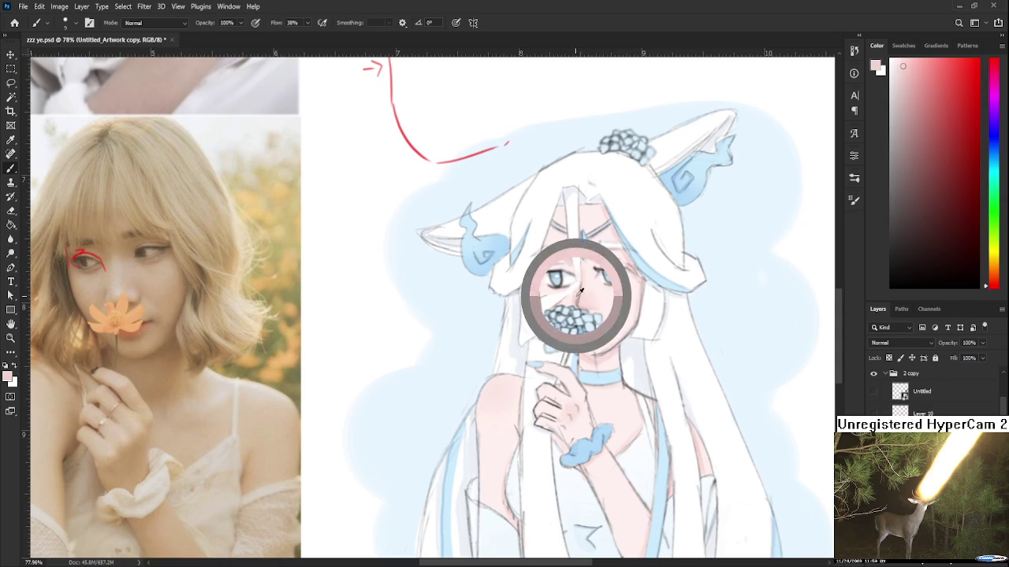
{"action": "left_click", "coordinate": [583, 295], "text": "alt"}
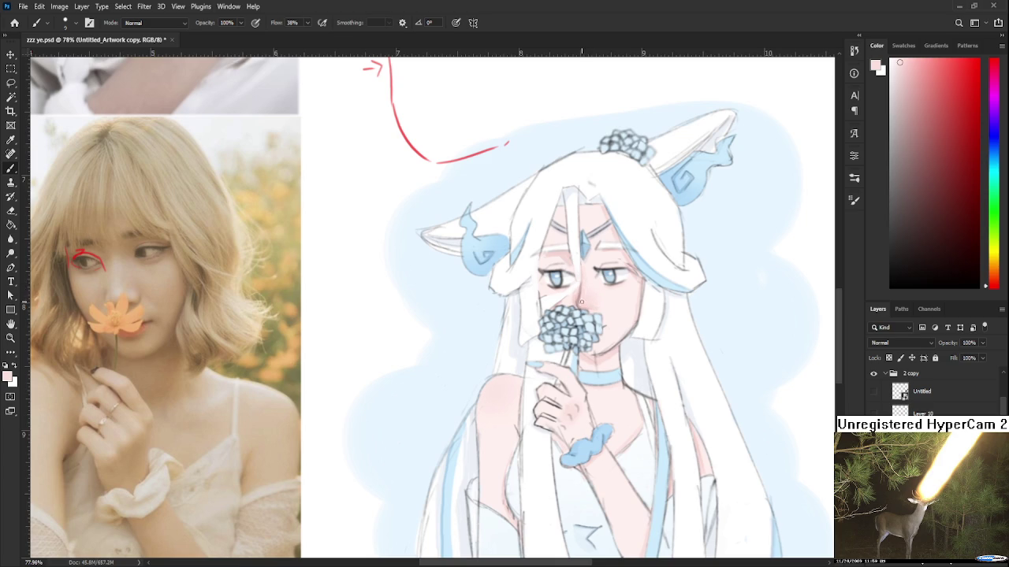
{"action": "left_click", "coordinate": [583, 302], "text": "alt"}
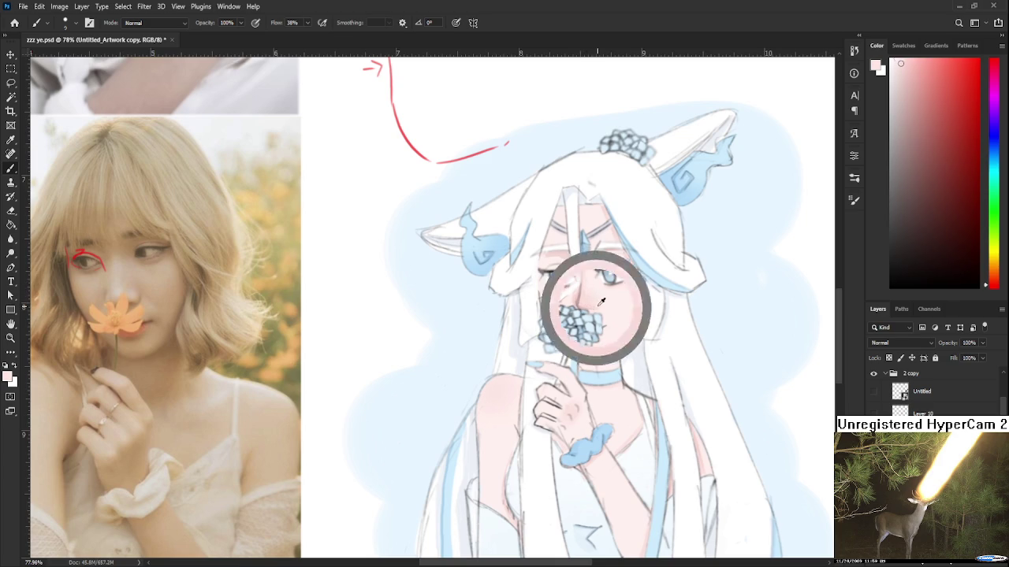
{"action": "left_click", "coordinate": [591, 306], "text": "alt"}
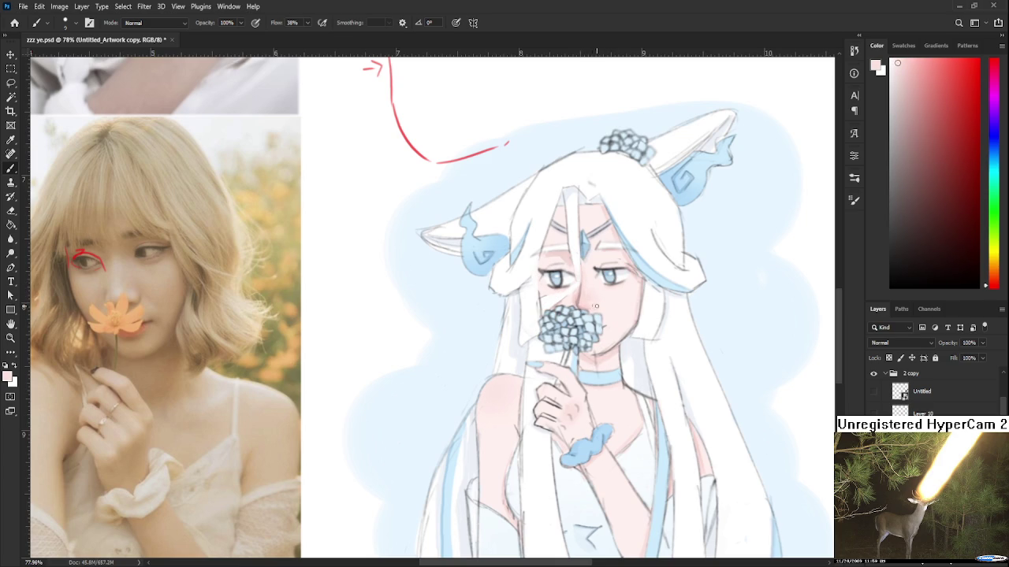
{"action": "scroll", "coordinate": [616, 304], "scroll_direction": "down", "scroll_amount": 3}
- Zoom in on the girl's face and resample its skin colour
{"action": "scroll", "coordinate": [615, 304], "scroll_direction": "down", "scroll_amount": 2}
{"action": "scroll", "coordinate": [618, 291], "scroll_direction": "up", "scroll_amount": 1}
{"action": "scroll", "coordinate": [622, 272], "scroll_direction": "up", "scroll_amount": 4}
{"action": "mouse_move", "coordinate": [622, 272]}
{"action": "left_mouse_down"}
{"action": "mouse_move", "coordinate": [696, 332]}
{"action": "mouse_move", "coordinate": [687, 333]}
{"action": "left_mouse_up"}
{"action": "left_click", "coordinate": [628, 342], "text": "alt"}
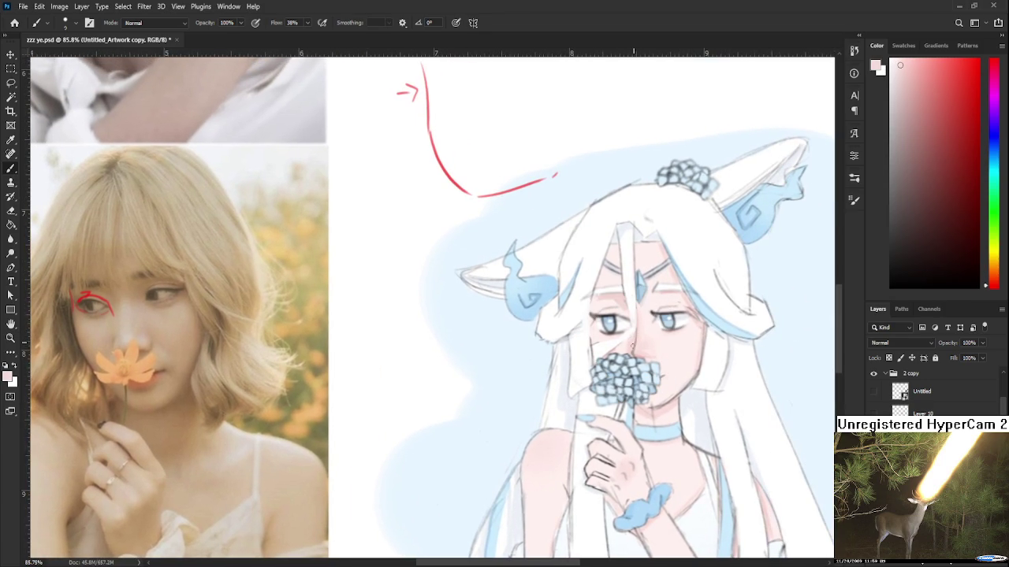
{"action": "scroll", "coordinate": [632, 348], "scroll_direction": "down", "scroll_amount": 2}
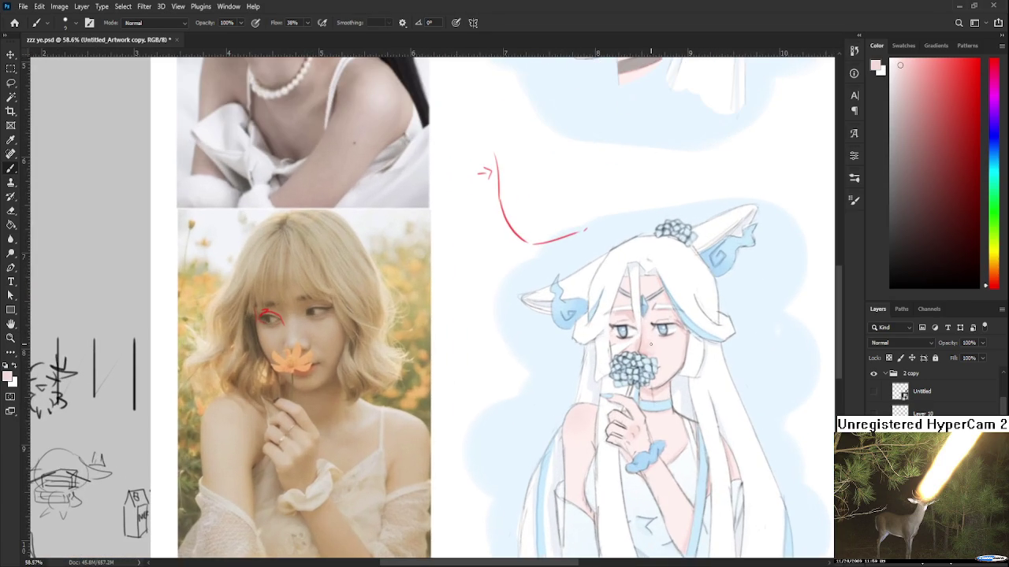
{"action": "left_click", "coordinate": [629, 318], "text": "alt"}
{"action": "left_click_drag", "start_coordinate": [705, 332], "coordinate": [667, 309]}
{"action": "scroll", "coordinate": [666, 308], "scroll_direction": "down", "scroll_amount": 3}
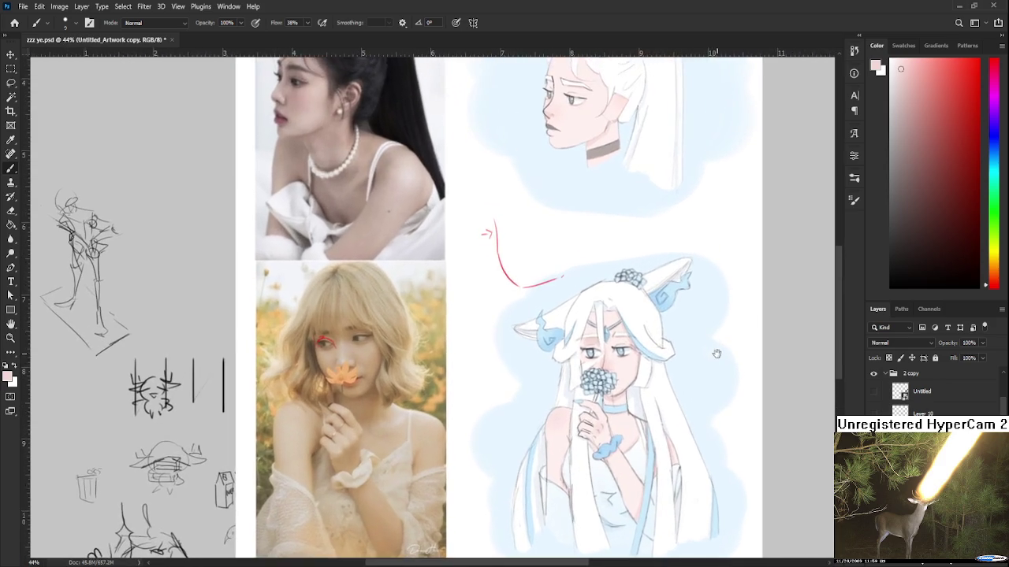
{"action": "scroll", "coordinate": [714, 353], "scroll_direction": "down", "scroll_amount": 1}
{"action": "left_click_drag", "start_coordinate": [714, 353], "coordinate": [662, 318]}
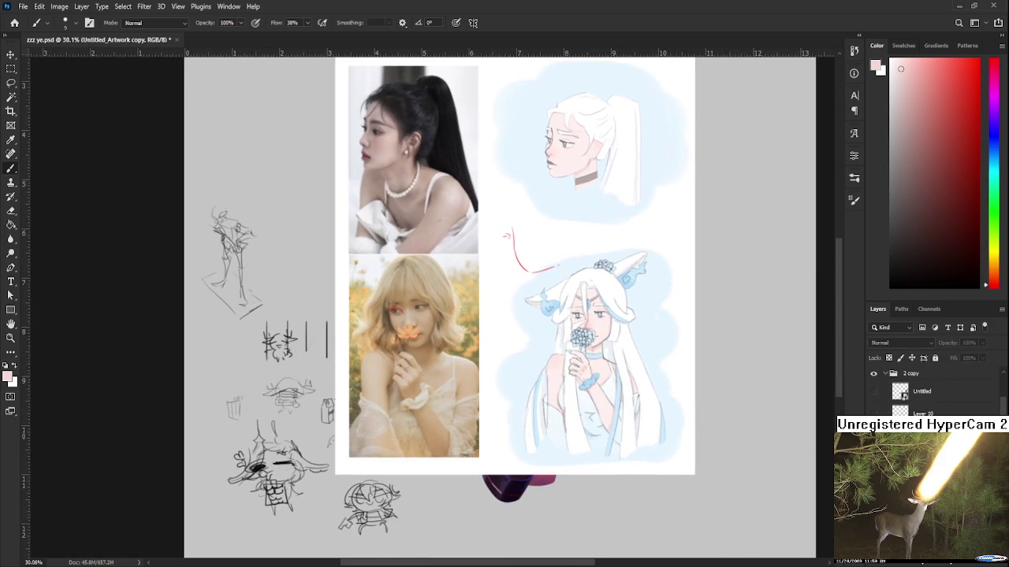
- Paint short refinement strokes on the face and forehead, undoing the last one
{"action": "left_click_drag", "start_coordinate": [579, 335], "coordinate": [581, 338]}
{"action": "left_click_drag", "start_coordinate": [586, 301], "coordinate": [586, 347]}
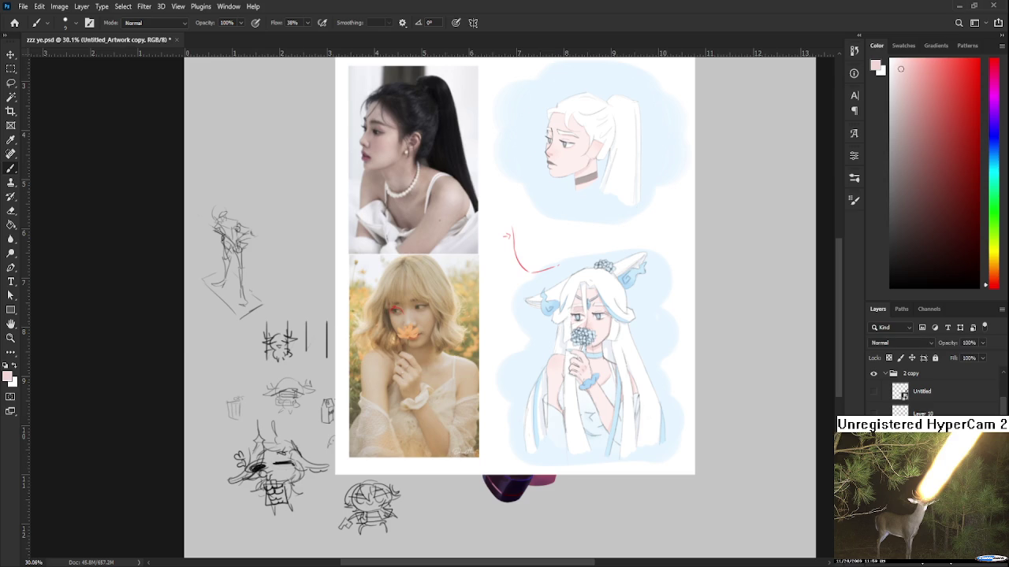
{"action": "scroll", "coordinate": [544, 284], "scroll_direction": "up", "scroll_amount": 2}
{"action": "scroll", "coordinate": [555, 304], "scroll_direction": "up", "scroll_amount": 2}
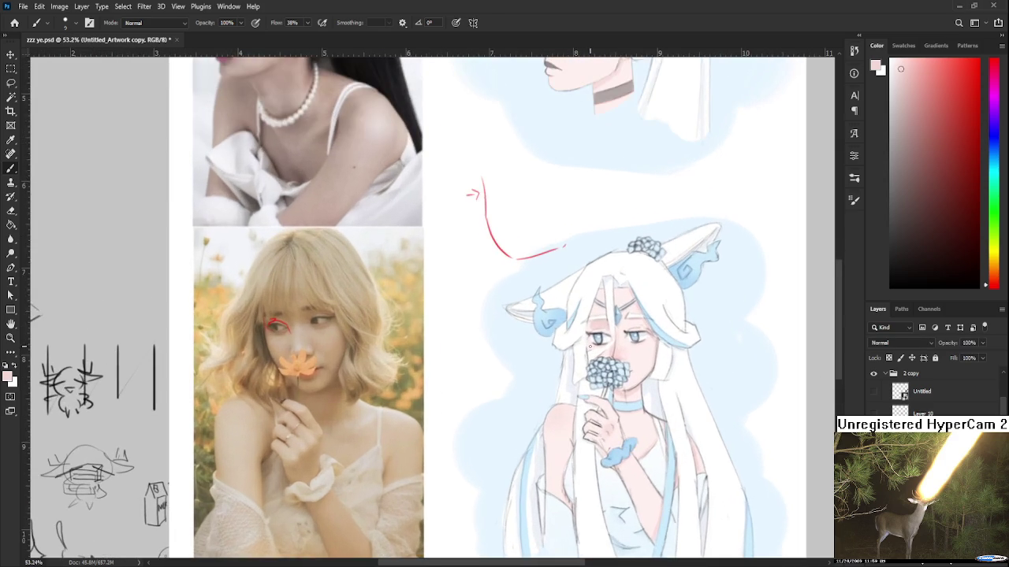
{"action": "scroll", "coordinate": [575, 331], "scroll_direction": "up", "scroll_amount": 2}
{"action": "left_click_drag", "start_coordinate": [621, 388], "coordinate": [572, 382]}
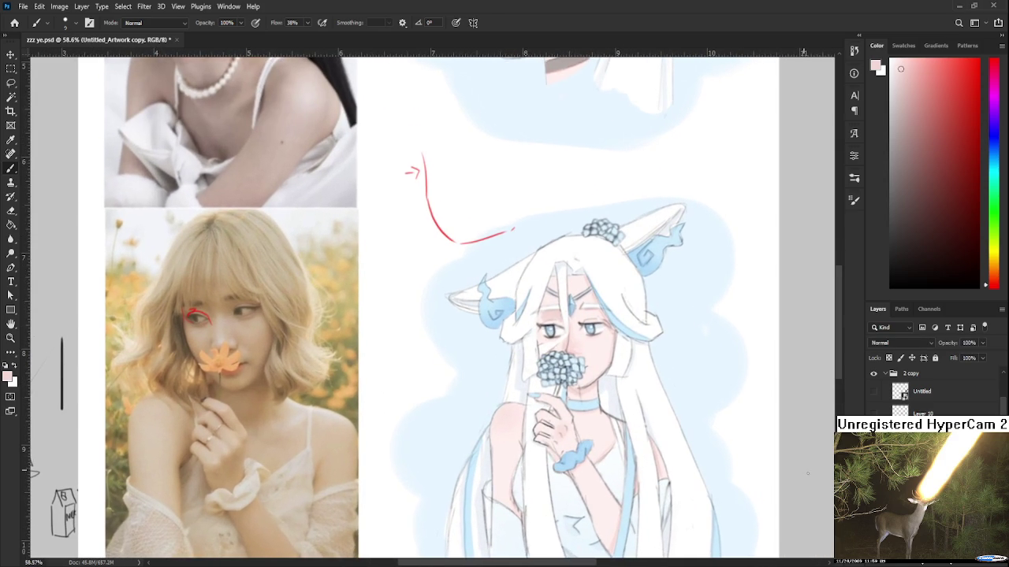
{"action": "key", "text": "ctrl+z"}
{"action": "scroll", "coordinate": [591, 300], "scroll_direction": "up", "scroll_amount": 2}
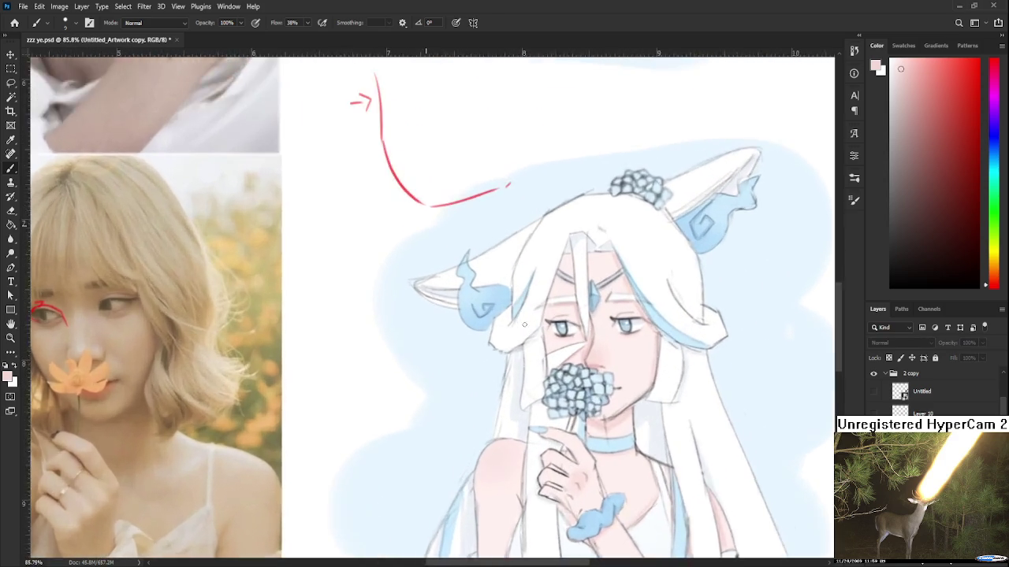
{"action": "scroll", "coordinate": [591, 299], "scroll_direction": "up", "scroll_amount": 2}
{"action": "scroll", "coordinate": [591, 300], "scroll_direction": "up", "scroll_amount": 2}
{"action": "scroll", "coordinate": [591, 299], "scroll_direction": "up", "scroll_amount": 1}
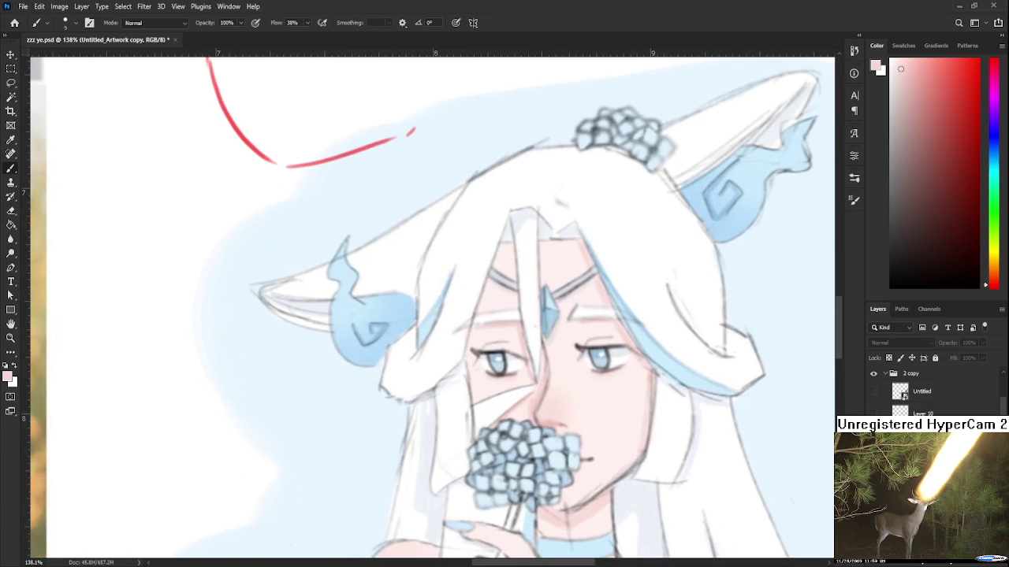
- Undo the red guide curve stroke drawn above the girl
{"action": "key", "text": "ctrl+z"}
{"action": "key", "text": "ctrl+z"}
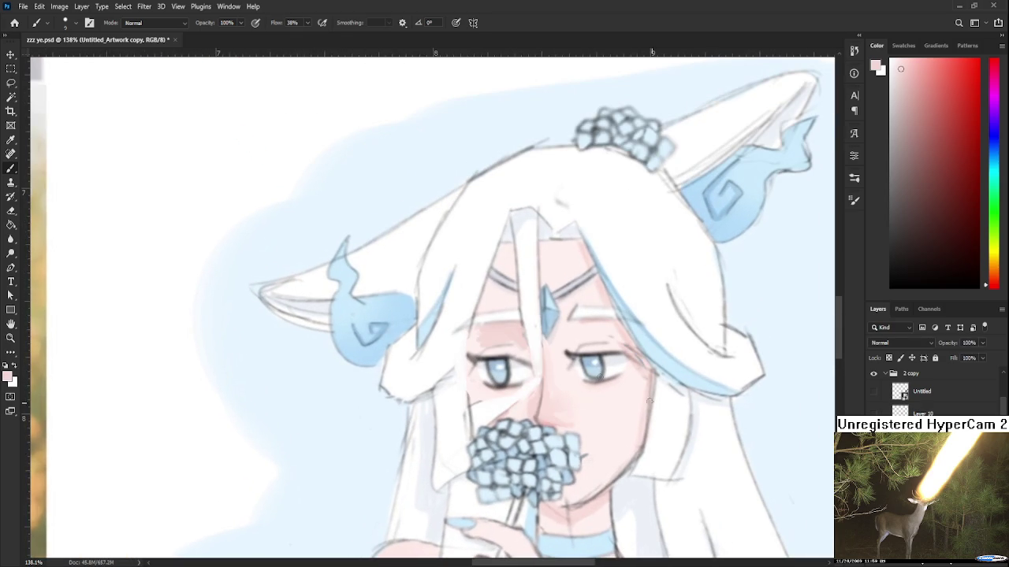
{"action": "scroll", "coordinate": [560, 358], "scroll_direction": "down", "scroll_amount": 2}
{"action": "scroll", "coordinate": [560, 359], "scroll_direction": "down", "scroll_amount": 1}
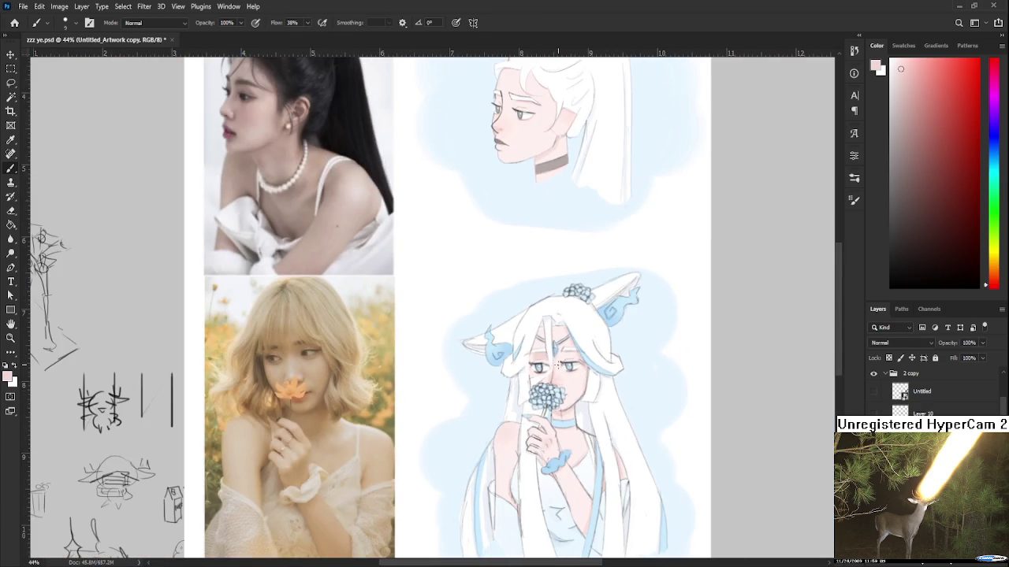
{"action": "scroll", "coordinate": [558, 364], "scroll_direction": "left", "scroll_amount": 3}
{"action": "scroll", "coordinate": [551, 300], "scroll_direction": "left", "scroll_amount": 5}
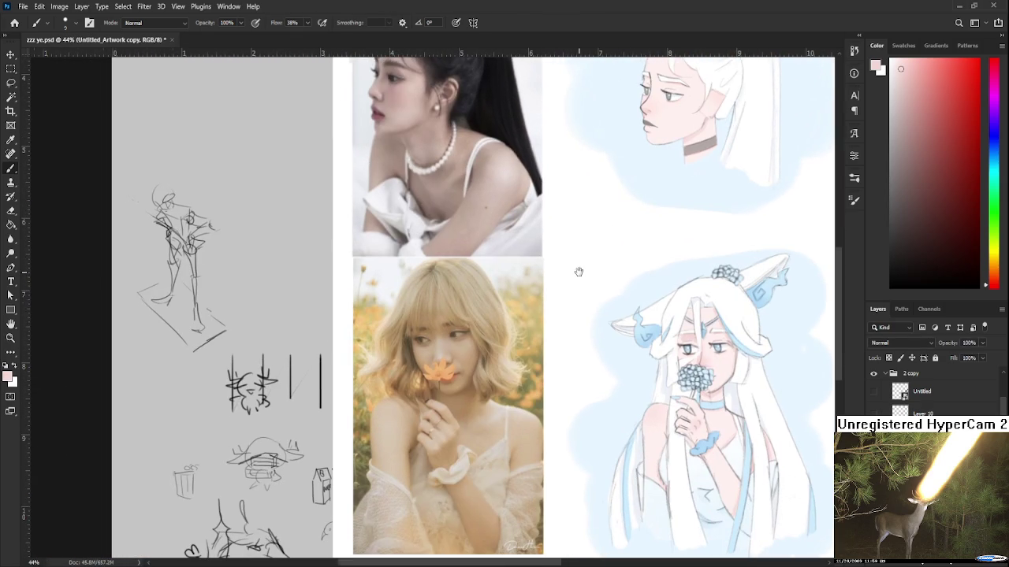
{"action": "scroll", "coordinate": [472, 334], "scroll_direction": "up", "scroll_amount": 2}
{"action": "scroll", "coordinate": [472, 334], "scroll_direction": "up", "scroll_amount": 1}
- Copy the blonde reference photo's eye onto a new layer and transform it
{"action": "key", "text": "l"}
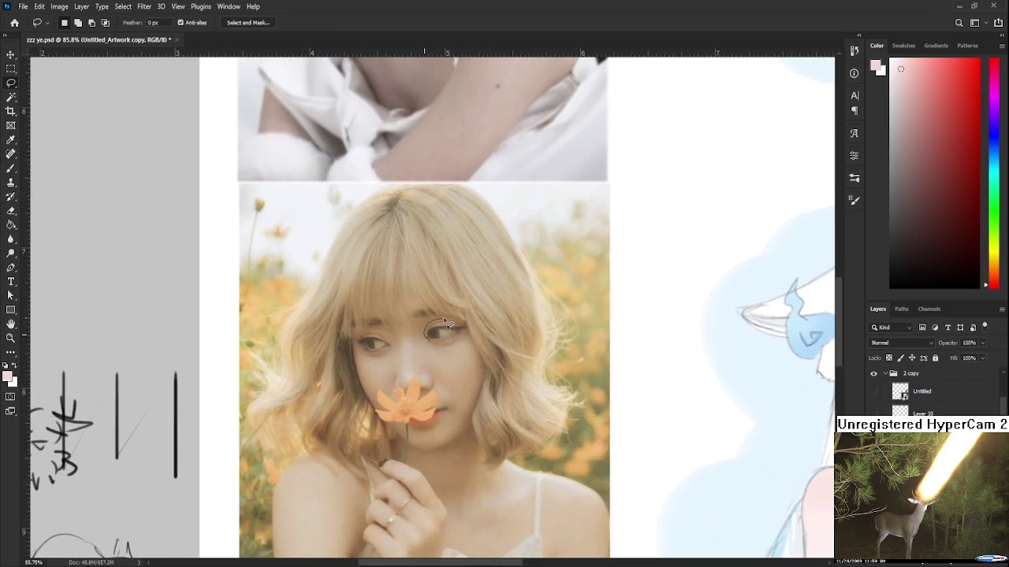
{"action": "left_click_drag", "start_coordinate": [443, 352], "coordinate": [407, 334]}
{"action": "key", "text": "ctrl+j"}
{"action": "key", "text": "ctrl+t"}
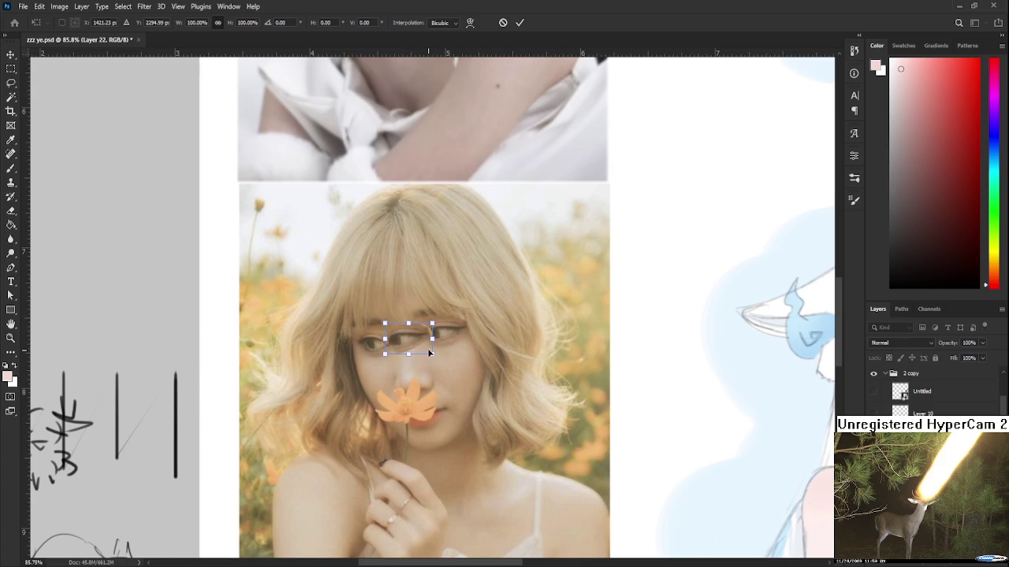
{"action": "key", "text": "Return"}
- Switch to the Eraser, then back to the Lasso while scrolling around the blonde photo
{"action": "key", "text": "e"}
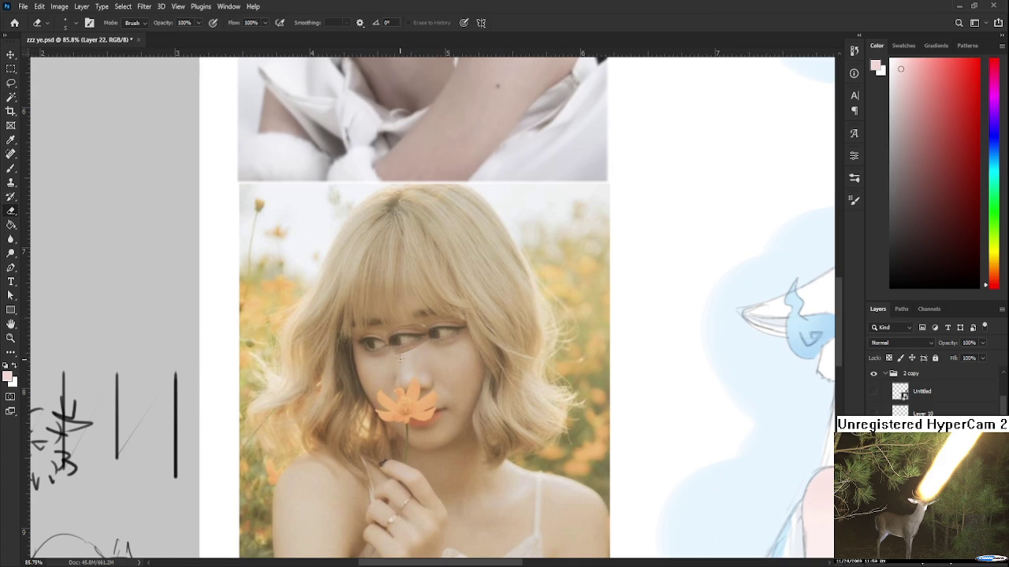
{"action": "scroll", "coordinate": [662, 480], "scroll_direction": "down", "scroll_amount": 3}
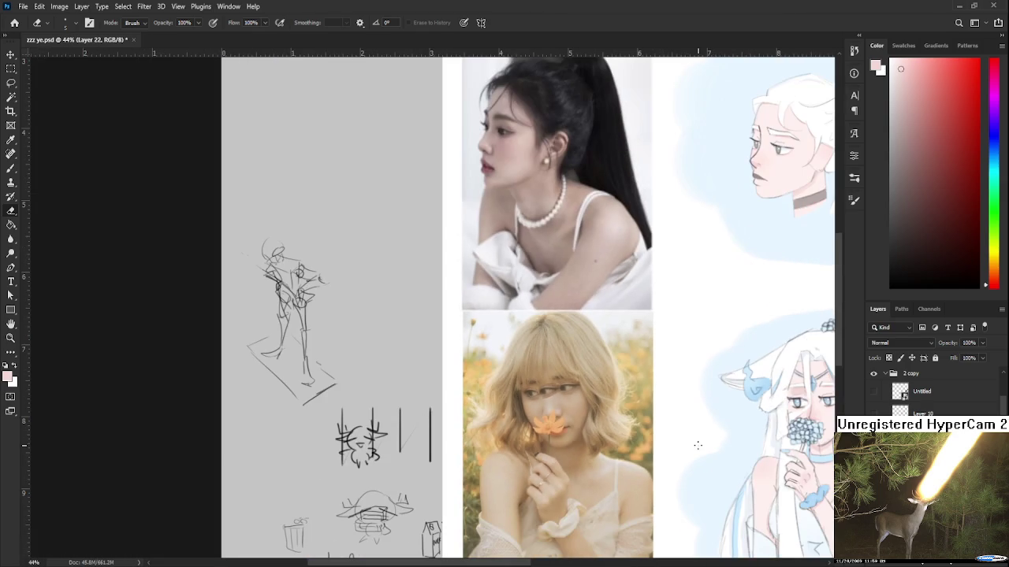
{"action": "key", "text": "l"}
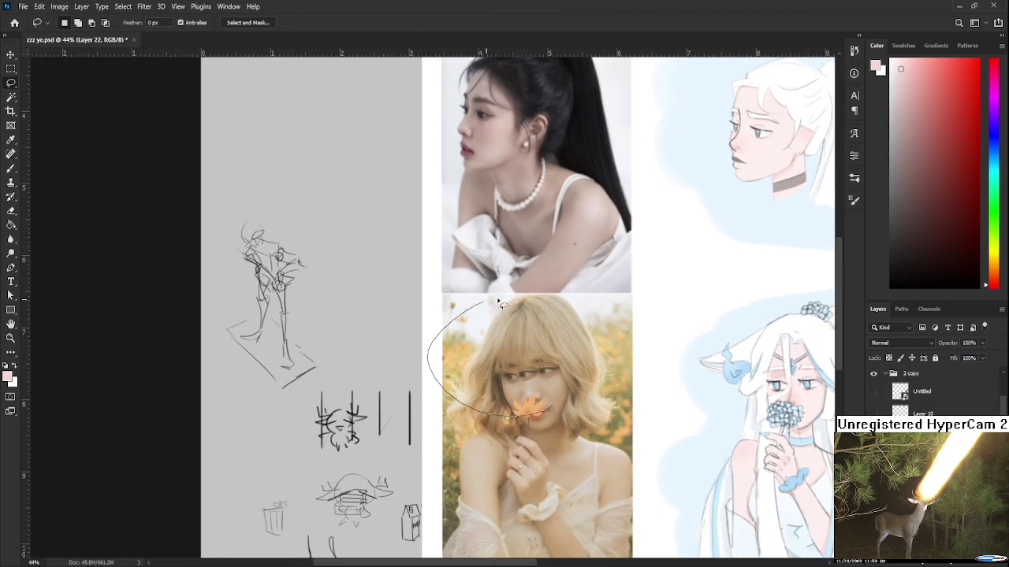
{"action": "scroll", "coordinate": [506, 418], "scroll_direction": "right", "scroll_amount": 2}
{"action": "scroll", "coordinate": [506, 418], "scroll_direction": "up", "scroll_amount": 2}
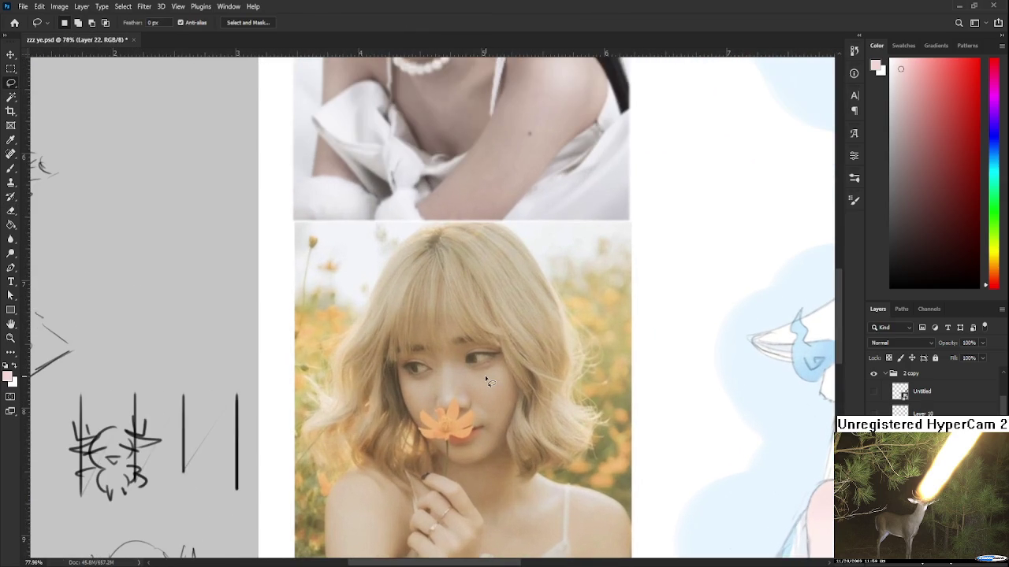
{"action": "scroll", "coordinate": [484, 375], "scroll_direction": "down", "scroll_amount": 3}
{"action": "scroll", "coordinate": [440, 377], "scroll_direction": "up", "scroll_amount": 2}
{"action": "scroll", "coordinate": [410, 364], "scroll_direction": "up", "scroll_amount": 2}
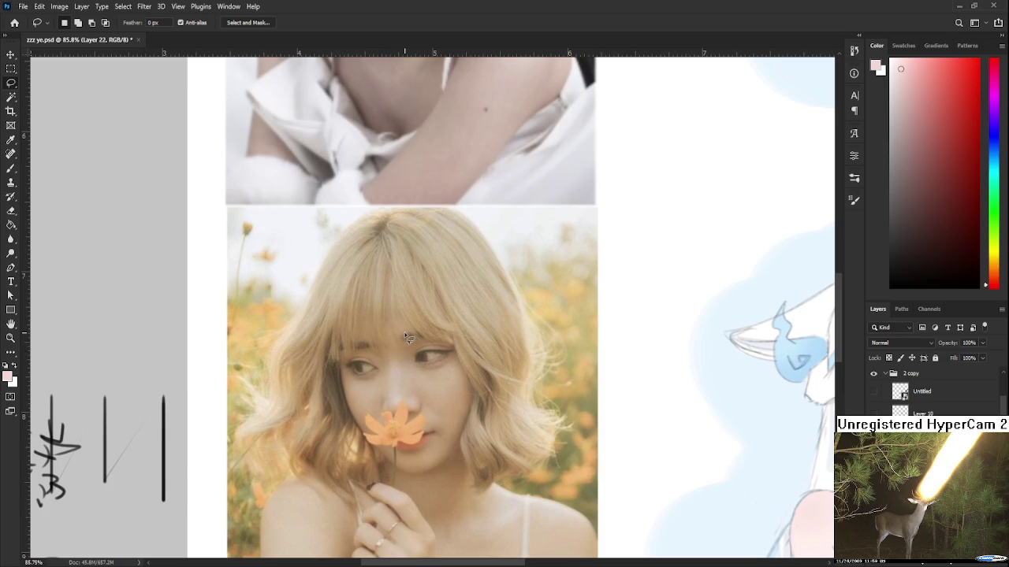
- Zoom and pan onto the drawn girl's face, then lasso around her left eye
{"action": "scroll", "coordinate": [407, 337], "scroll_direction": "down", "scroll_amount": 2}
{"action": "scroll", "coordinate": [407, 337], "scroll_direction": "down", "scroll_amount": 1}
{"action": "scroll", "coordinate": [417, 340], "scroll_direction": "up", "scroll_amount": 1}
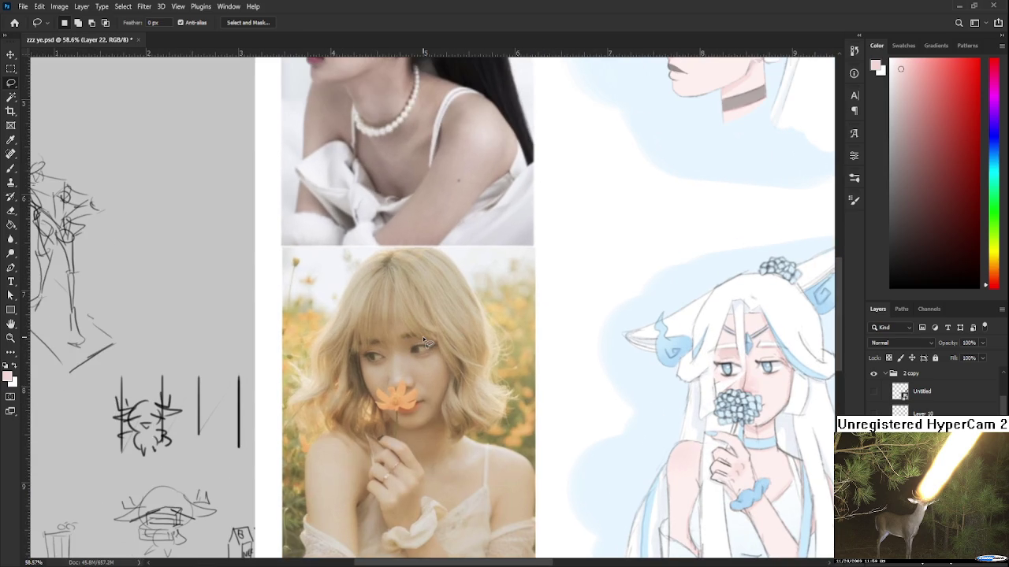
{"action": "scroll", "coordinate": [423, 340], "scroll_direction": "down", "scroll_amount": 2}
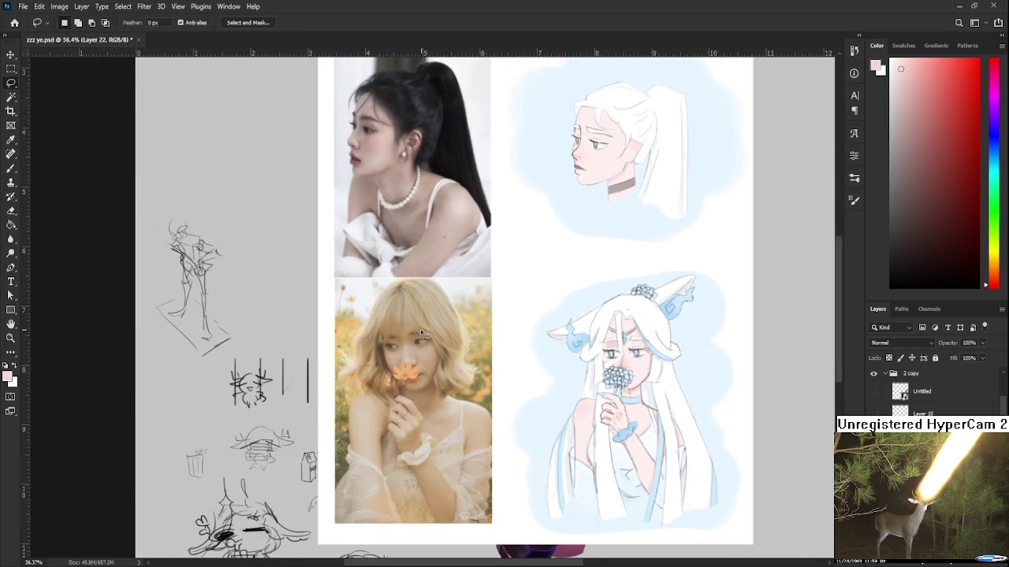
{"action": "scroll", "coordinate": [640, 341], "scroll_direction": "up", "scroll_amount": 1}
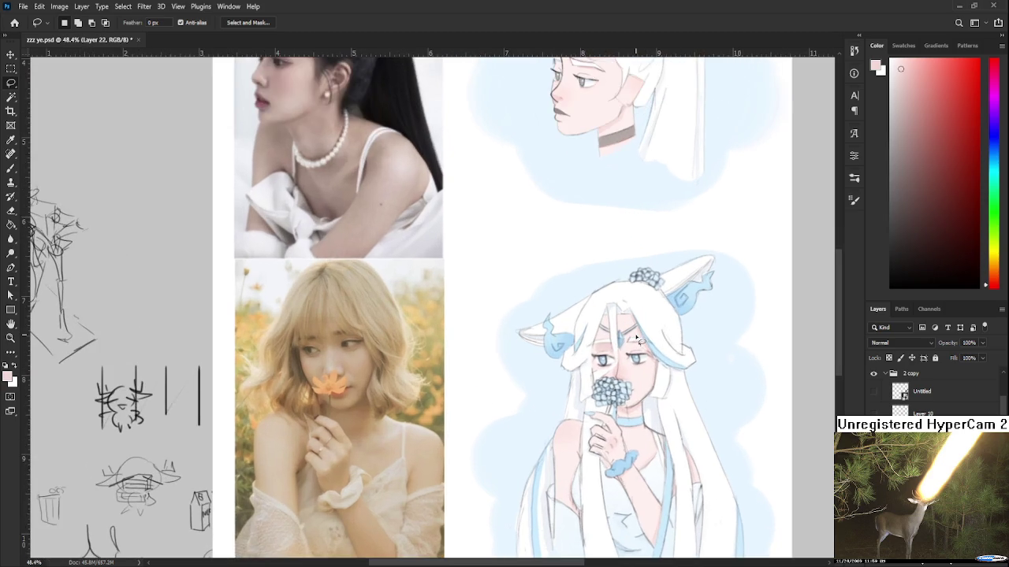
{"action": "scroll", "coordinate": [639, 341], "scroll_direction": "up", "scroll_amount": 1}
{"action": "scroll", "coordinate": [639, 341], "scroll_direction": "up", "scroll_amount": 1}
{"action": "scroll", "coordinate": [573, 295], "scroll_direction": "up", "scroll_amount": 1}
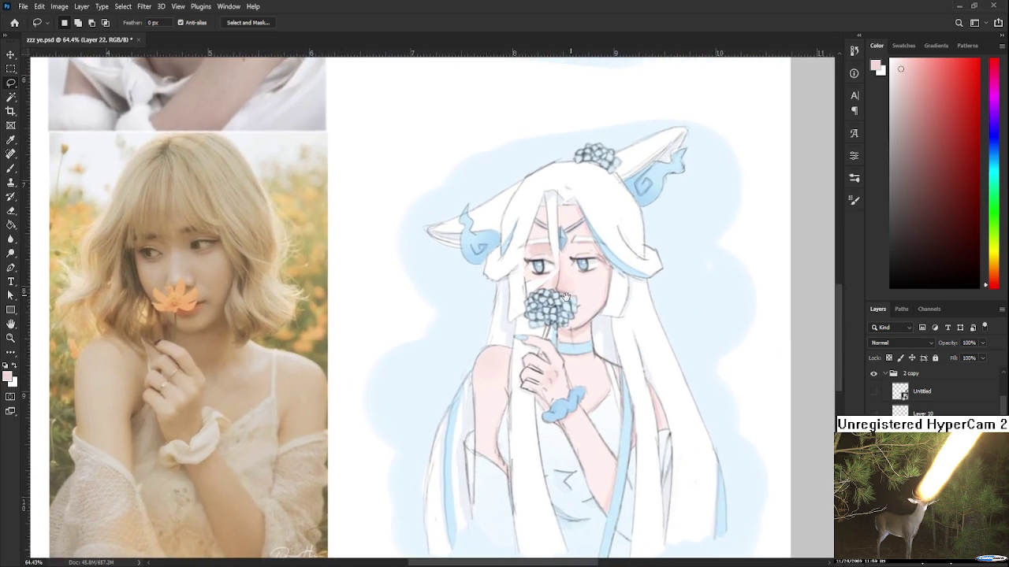
{"action": "left_click_drag", "start_coordinate": [574, 296], "coordinate": [567, 366]}
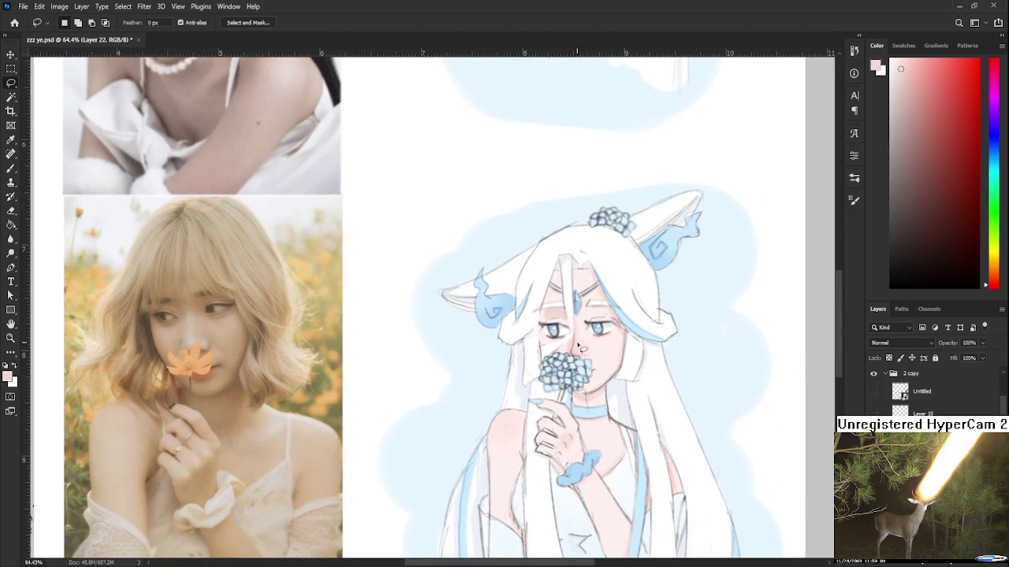
{"action": "mouse_move", "coordinate": [554, 359]}
{"action": "left_mouse_down"}
{"action": "mouse_move", "coordinate": [587, 410]}
{"action": "mouse_move", "coordinate": [581, 416]}
{"action": "left_mouse_up"}
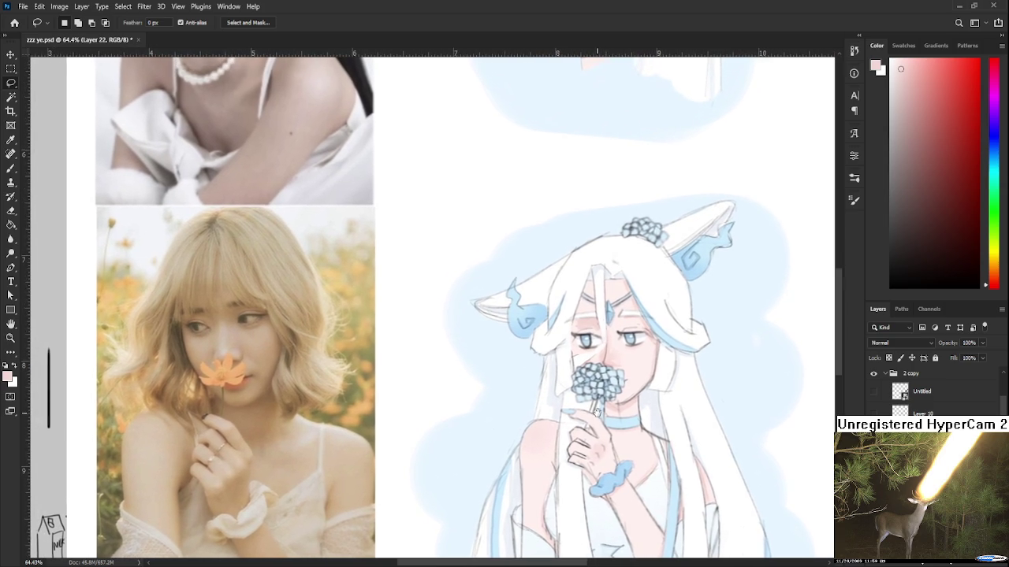
{"action": "scroll", "coordinate": [564, 384], "scroll_direction": "up", "scroll_amount": 2}
{"action": "scroll", "coordinate": [564, 384], "scroll_direction": "up", "scroll_amount": 2}
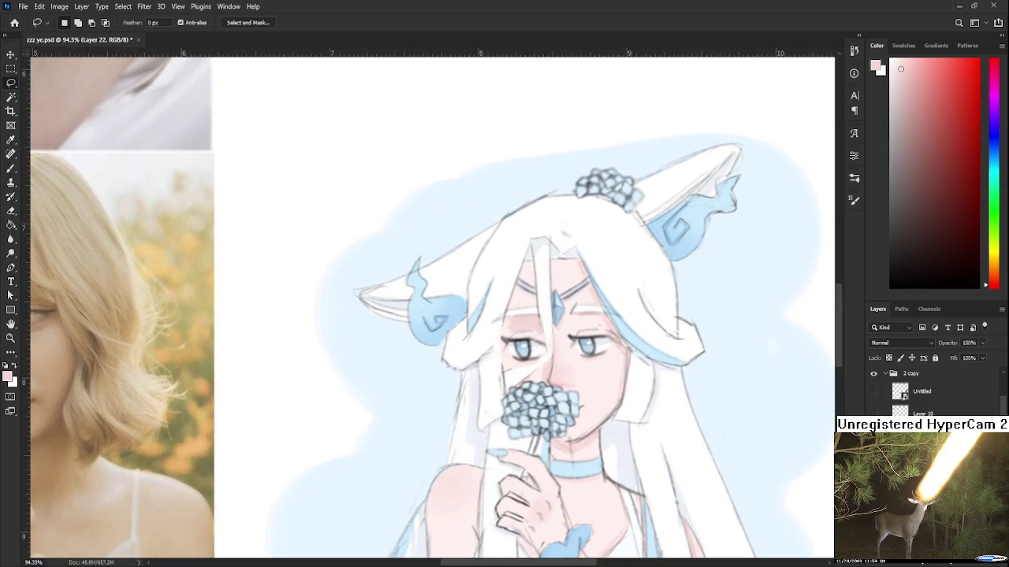
{"action": "left_click_drag", "start_coordinate": [525, 339], "coordinate": [519, 365]}
- Shrink the selected left eye slightly with Free Transform on the Untitled_Artwork copy layer
{"action": "key", "text": "alt+bracketleft"}
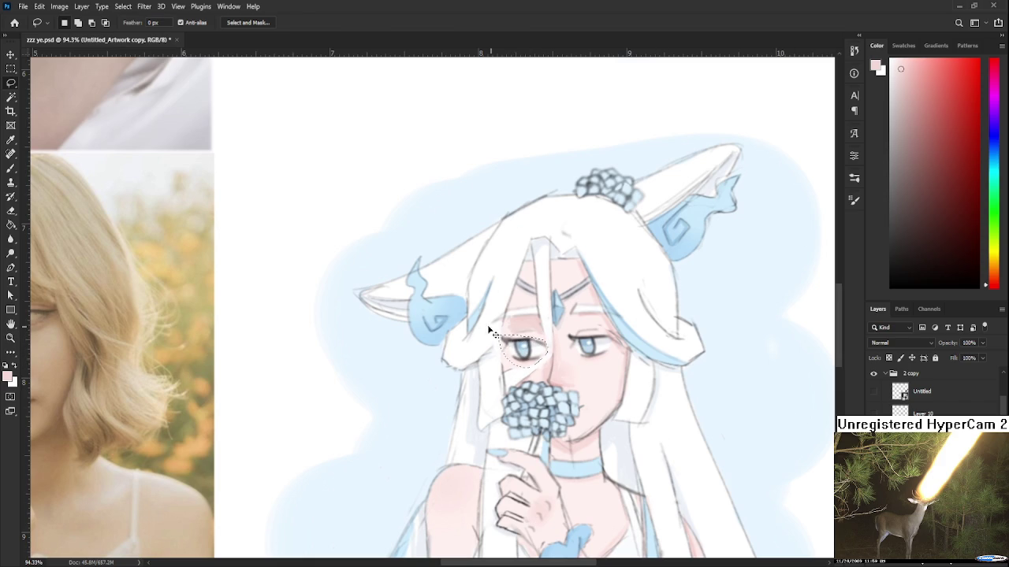
{"action": "key", "text": "ctrl+t"}
{"action": "left_click_drag", "start_coordinate": [497, 335], "coordinate": [502, 339]}
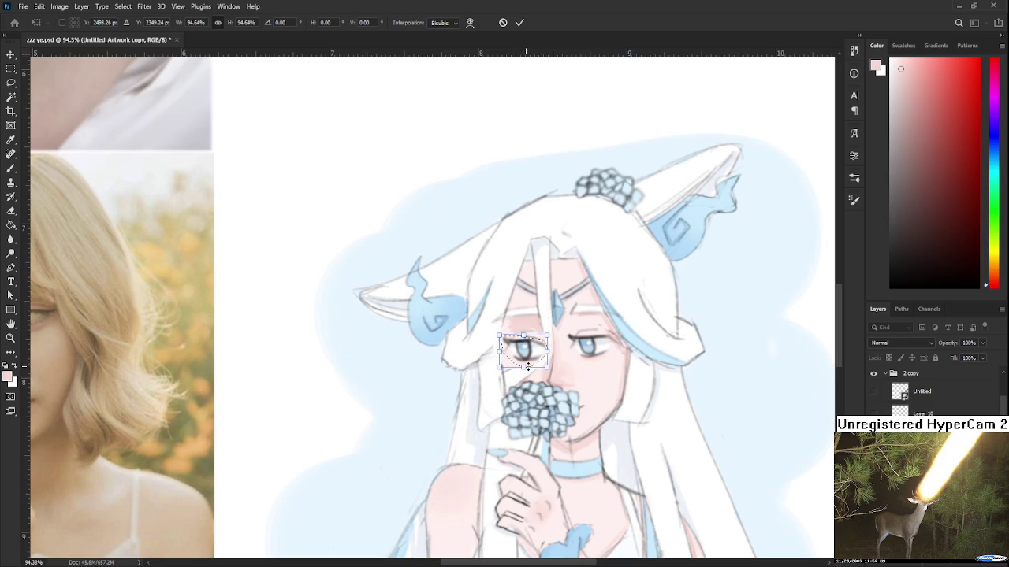
{"action": "key", "text": "Return"}
- Sample skin, hair and eye colours and paint a dark lash along the upper eyelid
{"action": "key", "text": "b"}
{"action": "left_click", "coordinate": [514, 336], "text": "alt"}
{"action": "left_click", "coordinate": [505, 327], "text": "alt"}
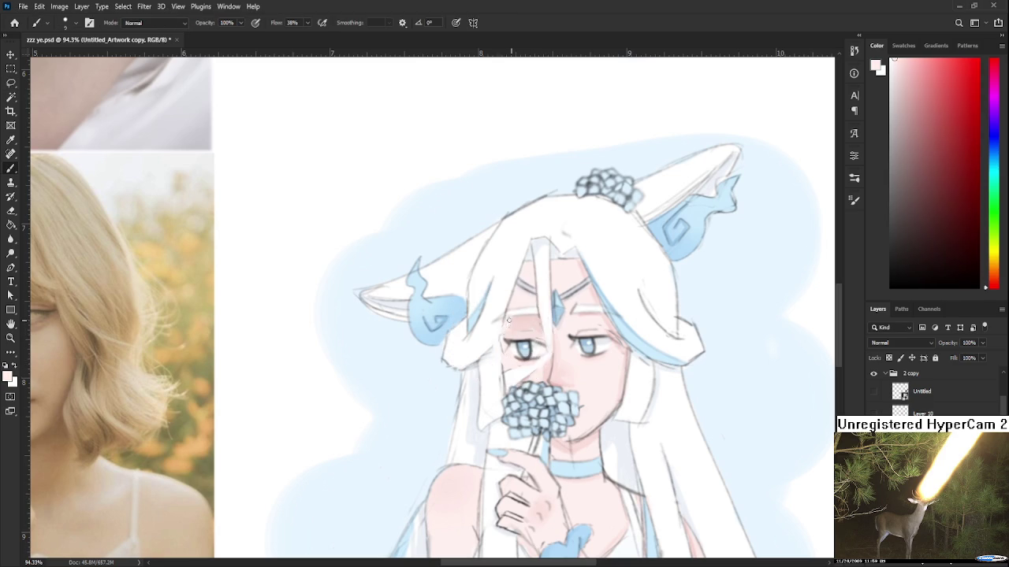
{"action": "scroll", "coordinate": [552, 371], "scroll_direction": "down", "scroll_amount": 5}
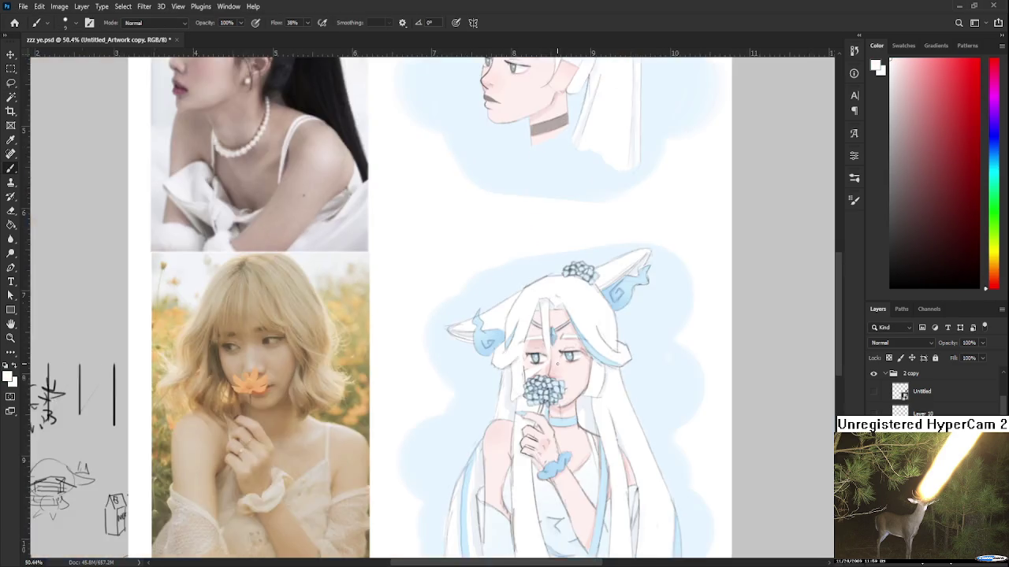
{"action": "scroll", "coordinate": [594, 409], "scroll_direction": "up", "scroll_amount": 6}
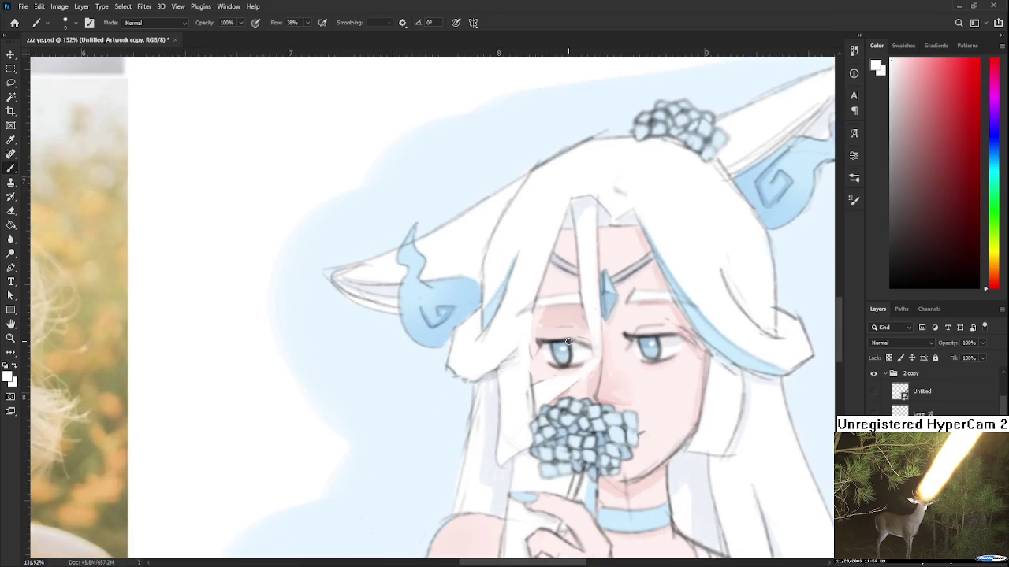
{"action": "left_click", "coordinate": [547, 340], "text": "alt"}
{"action": "left_click_drag", "start_coordinate": [529, 335], "coordinate": [550, 340]}
{"action": "scroll", "coordinate": [601, 326], "scroll_direction": "down", "scroll_amount": 3}
{"action": "scroll", "coordinate": [601, 327], "scroll_direction": "down", "scroll_amount": 2}
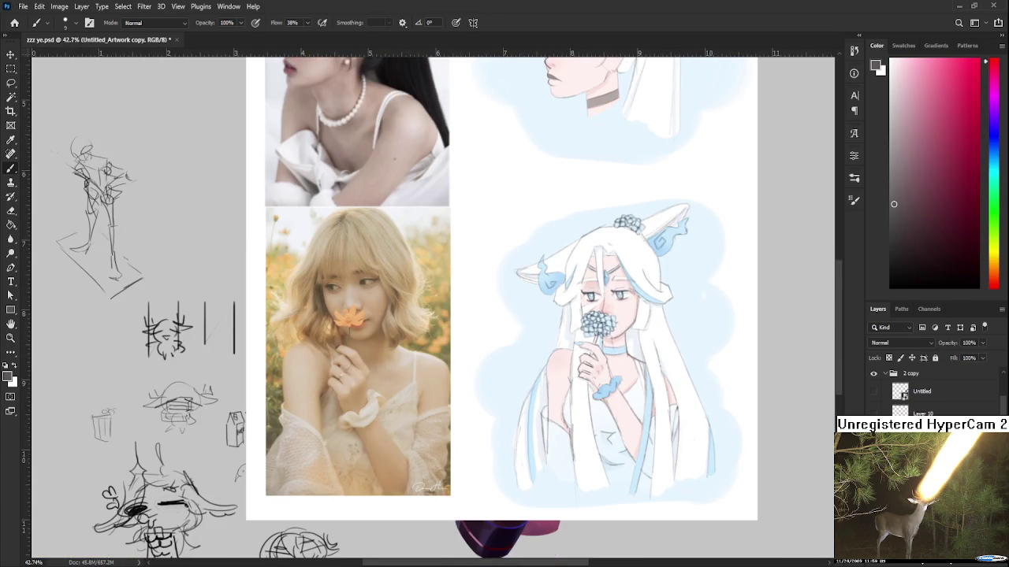
- Redo to restore the darker eye, nose and lash details, then recentre on the face
{"action": "key", "text": "ctrl+shift+z"}
{"action": "scroll", "coordinate": [594, 214], "scroll_direction": "down", "scroll_amount": 1}
{"action": "scroll", "coordinate": [594, 214], "scroll_direction": "down", "scroll_amount": 1}
{"action": "scroll", "coordinate": [594, 214], "scroll_direction": "down", "scroll_amount": 1}
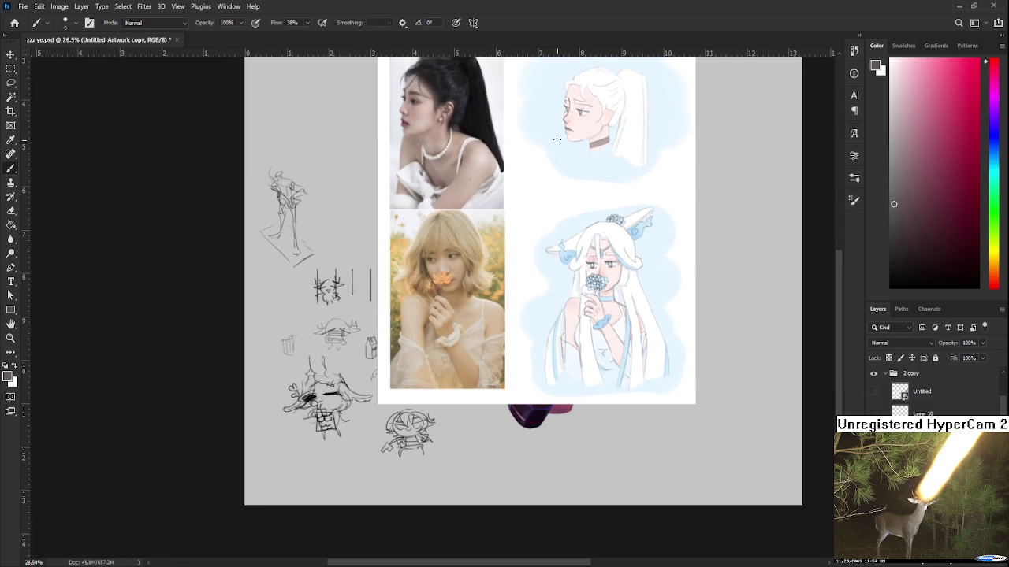
{"action": "scroll", "coordinate": [594, 214], "scroll_direction": "up", "scroll_amount": 1}
{"action": "scroll", "coordinate": [583, 238], "scroll_direction": "up", "scroll_amount": 2}
{"action": "mouse_move", "coordinate": [638, 337]}
{"action": "left_mouse_down"}
{"action": "mouse_move", "coordinate": [584, 298]}
{"action": "mouse_move", "coordinate": [599, 296]}
{"action": "left_mouse_up"}
- Pick pure red, add a new layer, and draw eye-line guides and a vertical centre line
{"action": "left_click", "coordinate": [979, 61]}
{"action": "left_click_drag", "start_coordinate": [993, 162], "coordinate": [997, 364]}
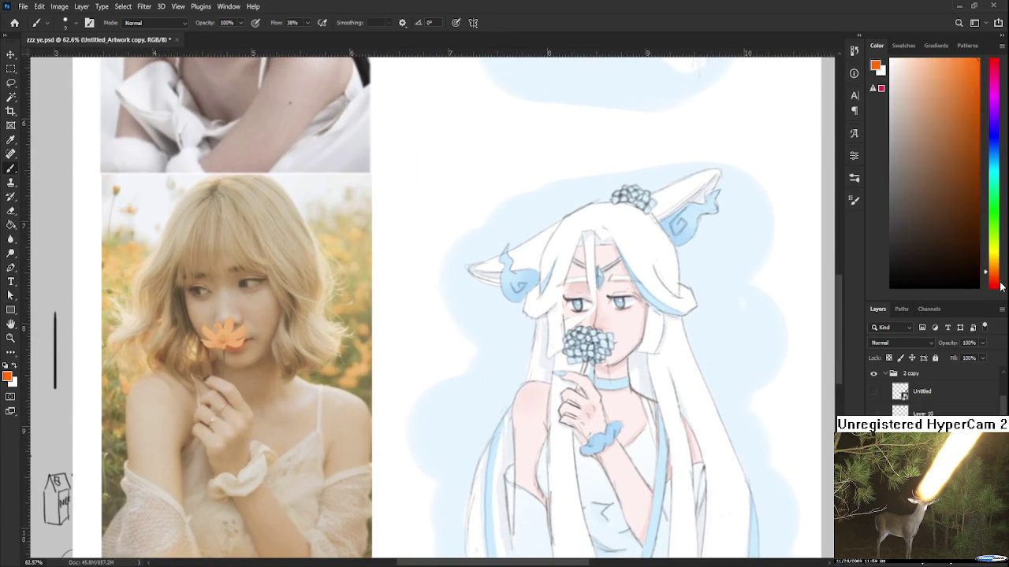
{"action": "left_click", "coordinate": [984, 558]}
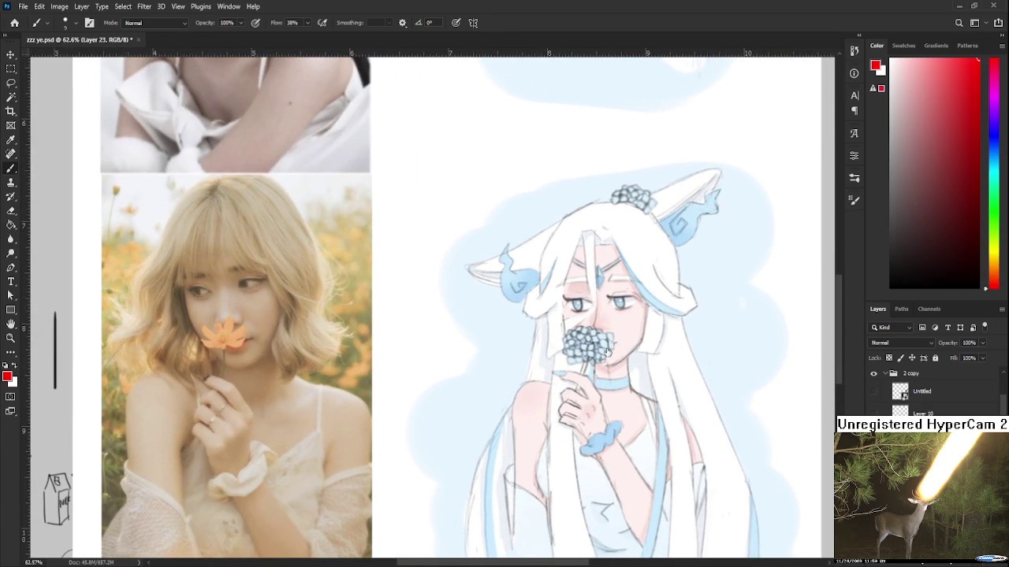
{"action": "left_click_drag", "start_coordinate": [495, 294], "coordinate": [554, 296]}
{"action": "key", "text": "ctrl+z"}
{"action": "left_click_drag", "start_coordinate": [491, 324], "coordinate": [577, 323]}
{"action": "key", "text": "ctrl+z"}
{"action": "left_click_drag", "start_coordinate": [524, 241], "coordinate": [533, 379]}
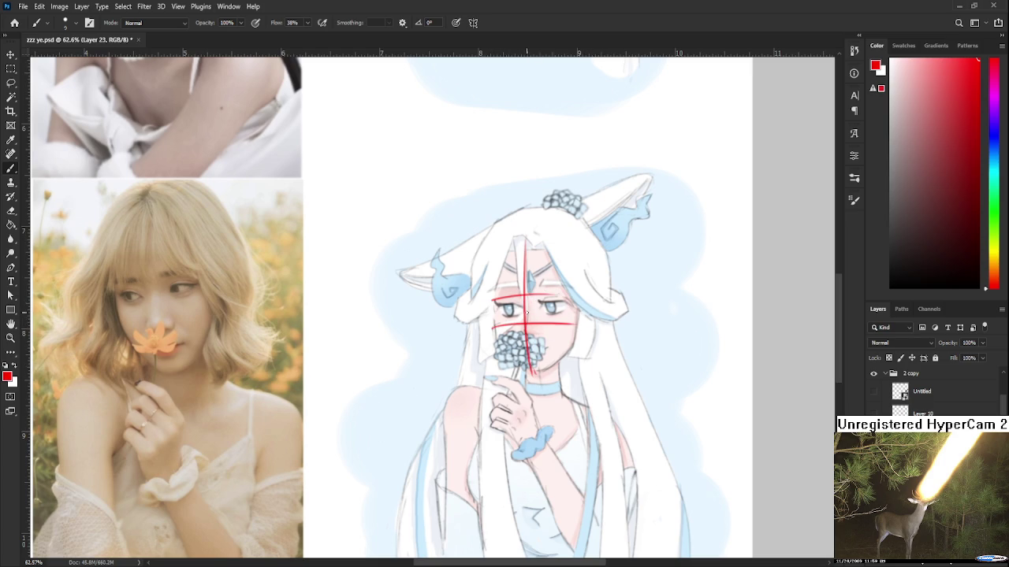
- Retrace the lower part of the red vertical centre guide
{"action": "scroll", "coordinate": [526, 312], "scroll_direction": "down", "scroll_amount": 1}
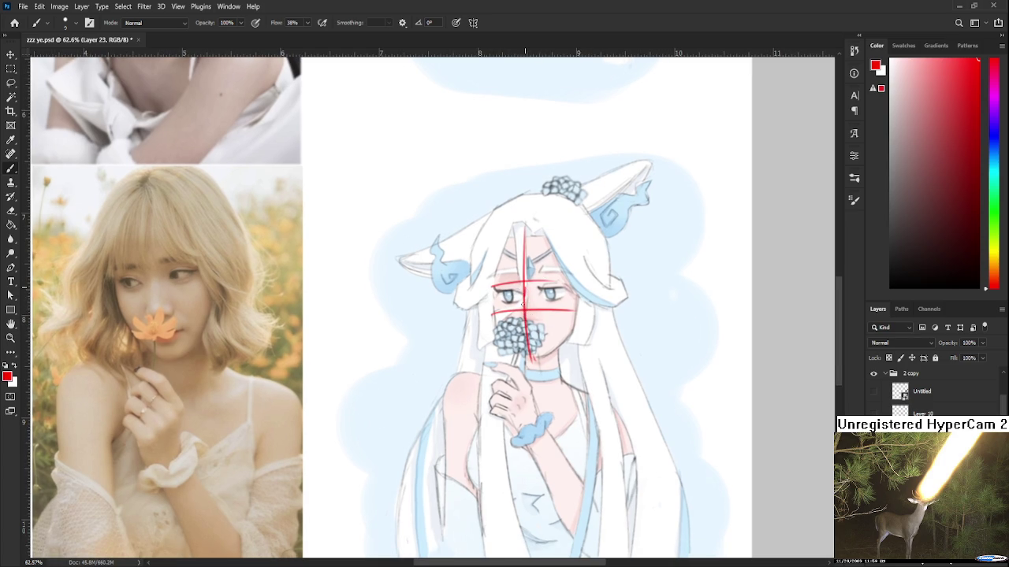
{"action": "left_click_drag", "start_coordinate": [521, 281], "coordinate": [525, 320]}
{"action": "key", "text": "ctrl+z"}
{"action": "left_click_drag", "start_coordinate": [527, 284], "coordinate": [531, 326]}
{"action": "key", "text": "ctrl+z"}
{"action": "left_click_drag", "start_coordinate": [526, 283], "coordinate": [531, 325]}
- Draw red curves along the face's left side and over the top of the head
{"action": "left_click_drag", "start_coordinate": [561, 301], "coordinate": [569, 279]}
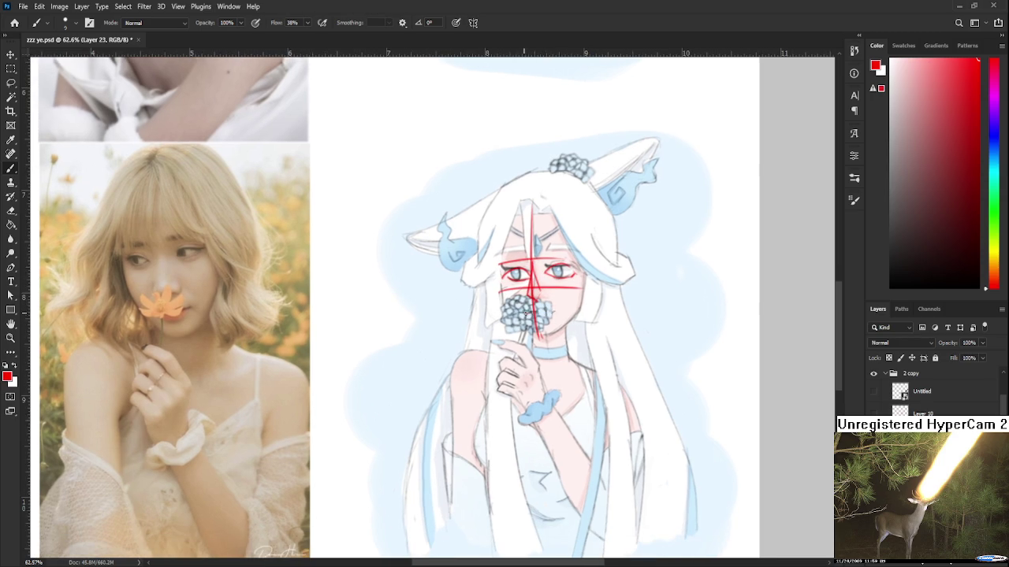
{"action": "scroll", "coordinate": [526, 279], "scroll_direction": "up", "scroll_amount": 2}
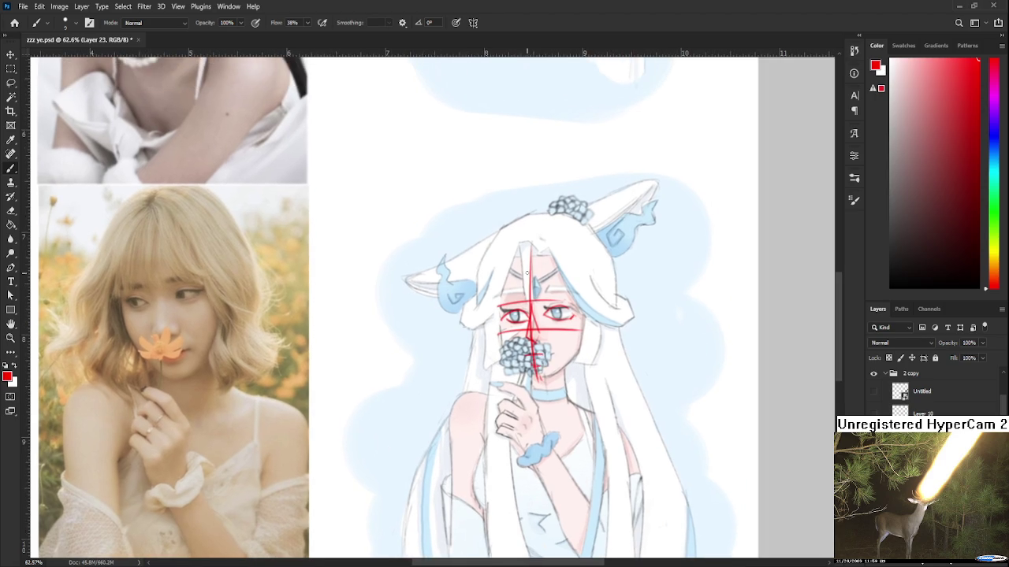
{"action": "mouse_move", "coordinate": [527, 249]}
{"action": "left_mouse_down"}
{"action": "mouse_move", "coordinate": [502, 306]}
{"action": "mouse_move", "coordinate": [552, 378]}
{"action": "mouse_move", "coordinate": [573, 362]}
{"action": "left_mouse_up"}
{"action": "mouse_move", "coordinate": [519, 253]}
{"action": "left_mouse_down"}
{"action": "mouse_move", "coordinate": [550, 259]}
{"action": "mouse_move", "coordinate": [583, 364]}
{"action": "left_mouse_up"}
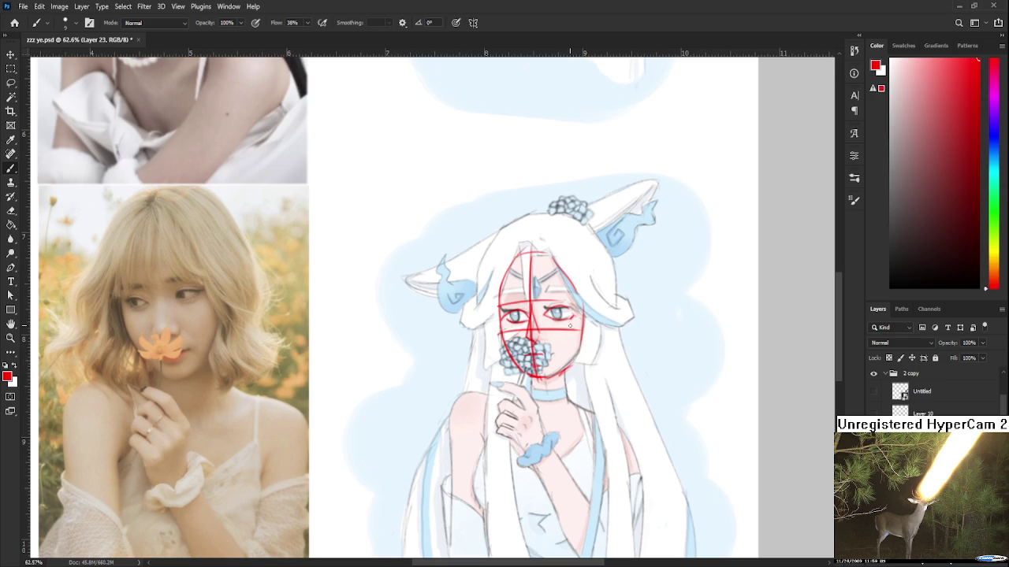
- Lasso the red guides, delete them and deselect
{"action": "key", "text": "l"}
{"action": "left_click_drag", "start_coordinate": [575, 402], "coordinate": [563, 437]}
{"action": "key", "text": "Delete"}
{"action": "key", "text": "ctrl+d"}
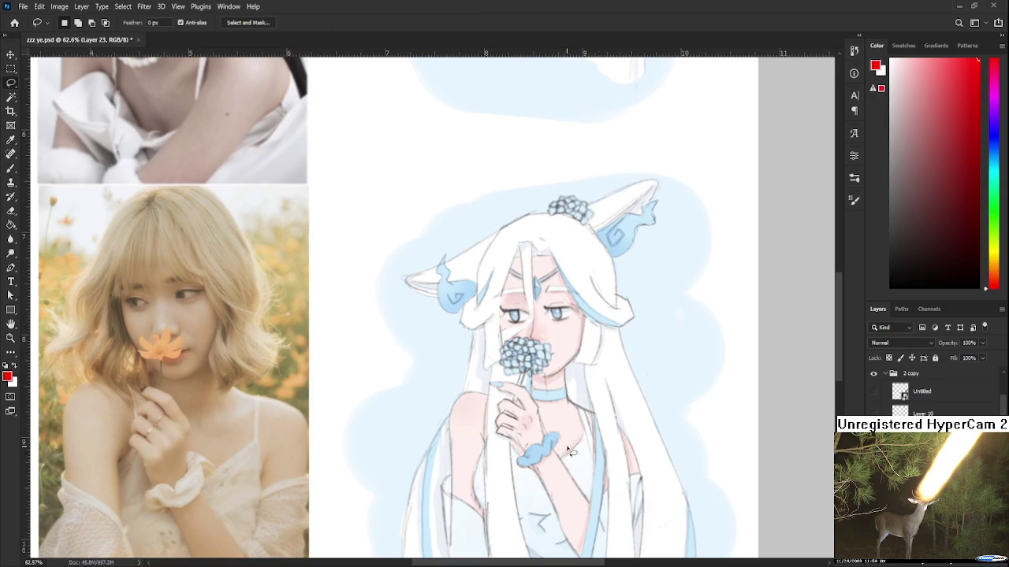
{"action": "scroll", "coordinate": [540, 335], "scroll_direction": "down", "scroll_amount": 2}
{"action": "scroll", "coordinate": [540, 335], "scroll_direction": "down", "scroll_amount": 2}
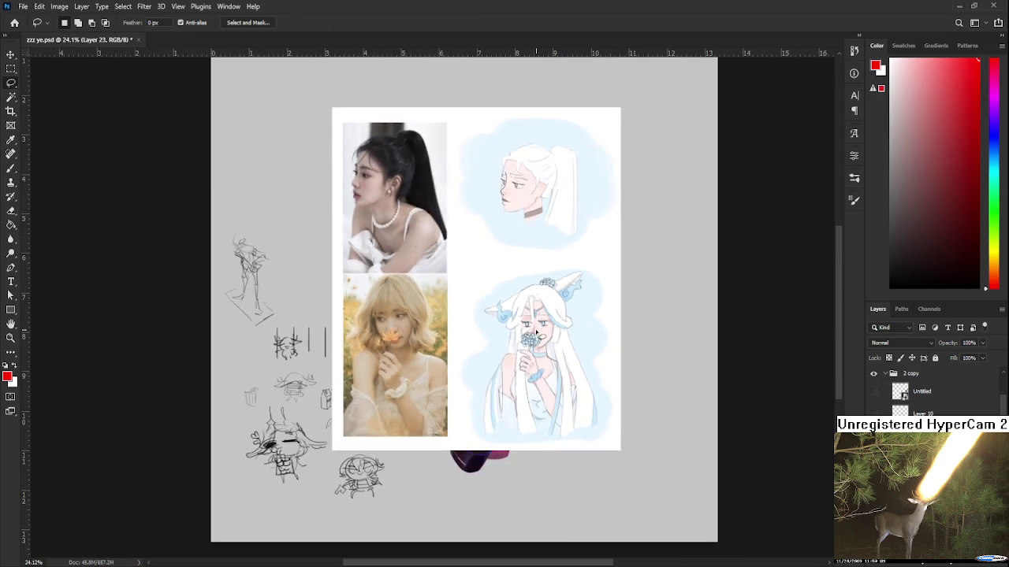
{"action": "scroll", "coordinate": [540, 336], "scroll_direction": "up", "scroll_amount": 2}
{"action": "key", "text": "ctrl+shift+h"}
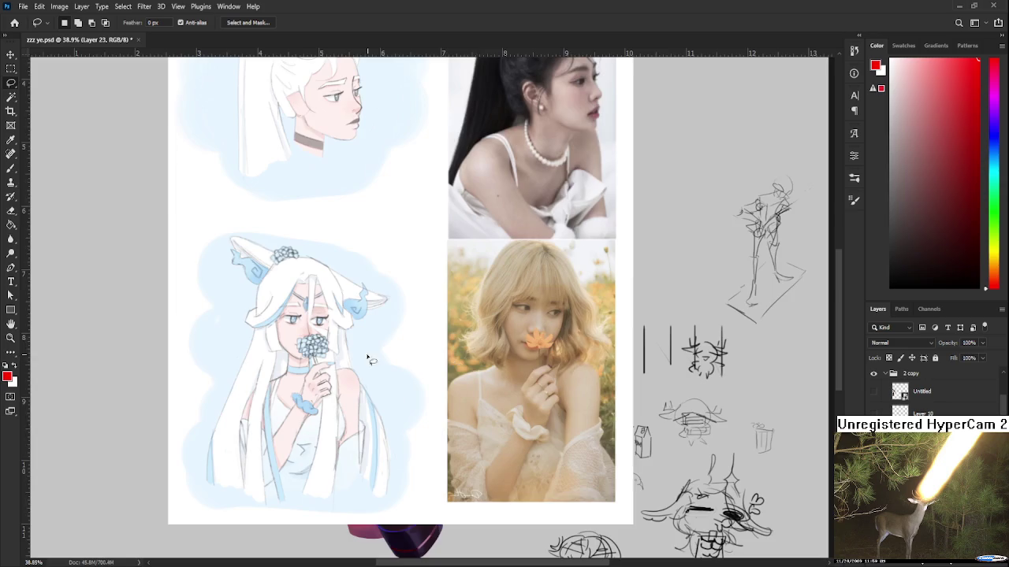
{"action": "scroll", "coordinate": [390, 359], "scroll_direction": "up", "scroll_amount": 2}
{"action": "scroll", "coordinate": [315, 339], "scroll_direction": "down", "scroll_amount": 1}
{"action": "scroll", "coordinate": [316, 339], "scroll_direction": "down", "scroll_amount": 2}
{"action": "scroll", "coordinate": [317, 340], "scroll_direction": "down", "scroll_amount": 1}
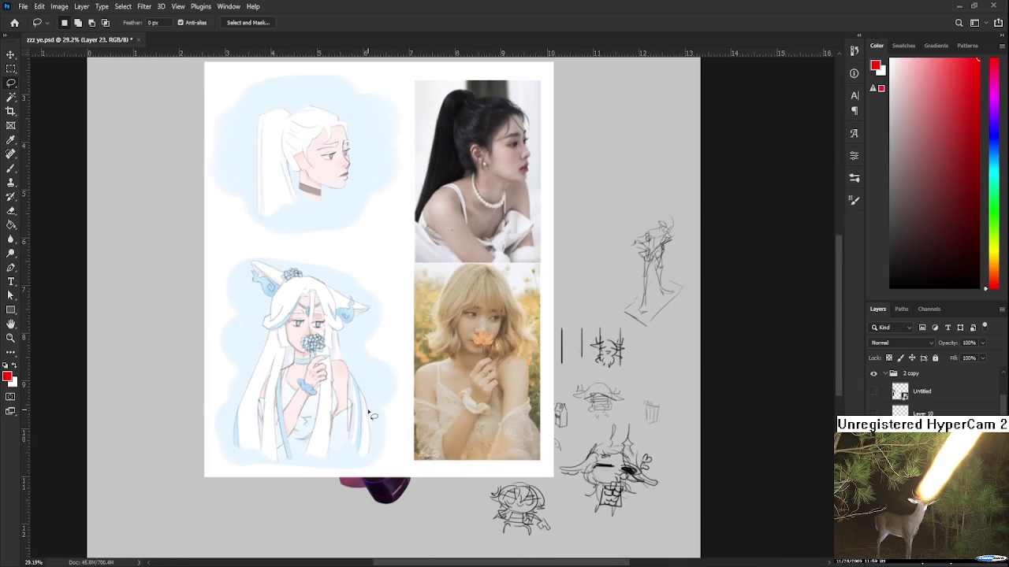
{"action": "scroll", "coordinate": [329, 365], "scroll_direction": "up", "scroll_amount": 2}
{"action": "scroll", "coordinate": [330, 365], "scroll_direction": "up", "scroll_amount": 3}
{"action": "scroll", "coordinate": [570, 436], "scroll_direction": "up", "scroll_amount": 1}
{"action": "scroll", "coordinate": [570, 436], "scroll_direction": "up", "scroll_amount": 1}
{"action": "key", "text": "alt+bracketleft"}
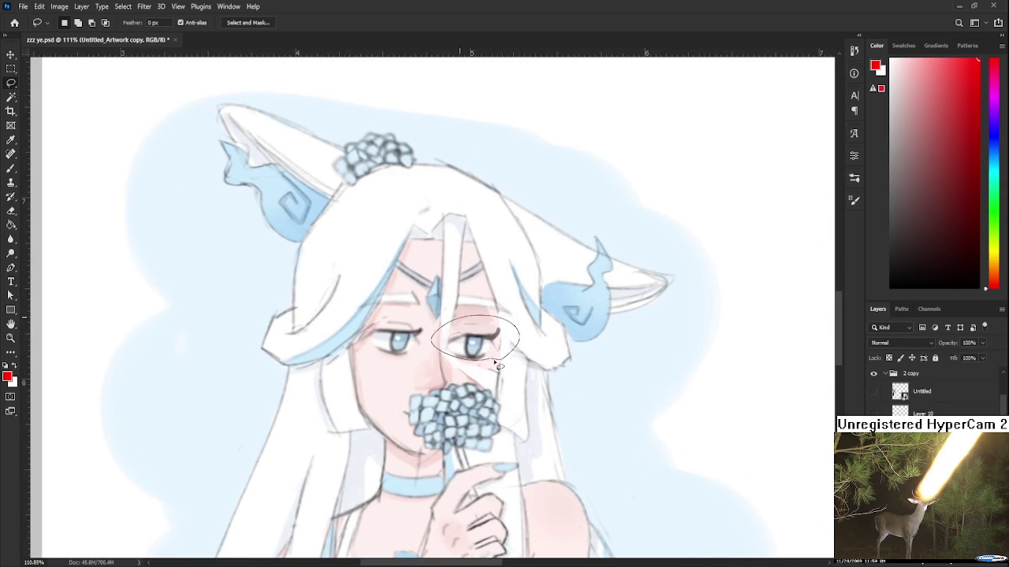
{"action": "scroll", "coordinate": [505, 314], "scroll_direction": "down", "scroll_amount": 2}
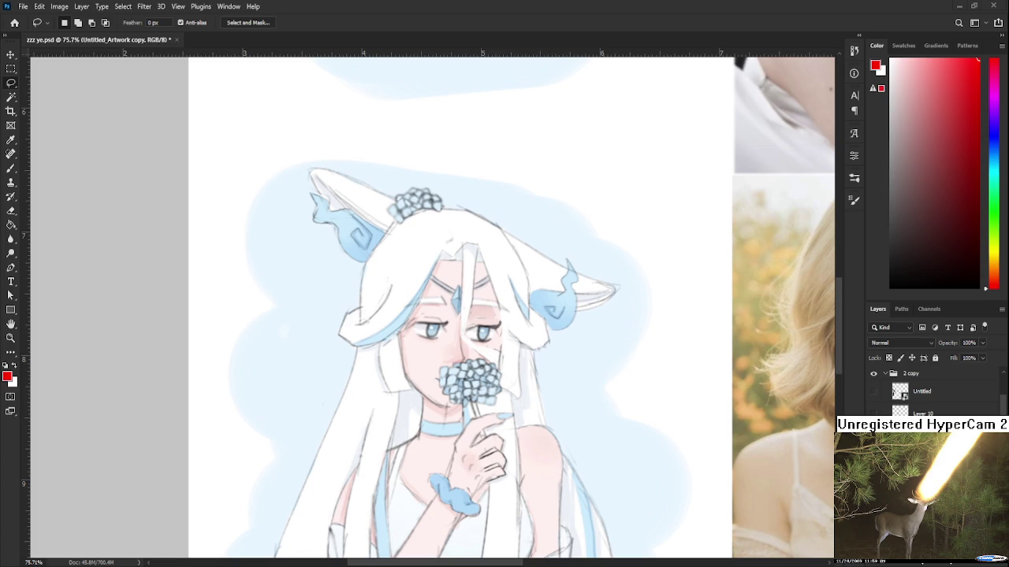
{"action": "scroll", "coordinate": [514, 426], "scroll_direction": "down", "scroll_amount": 2}
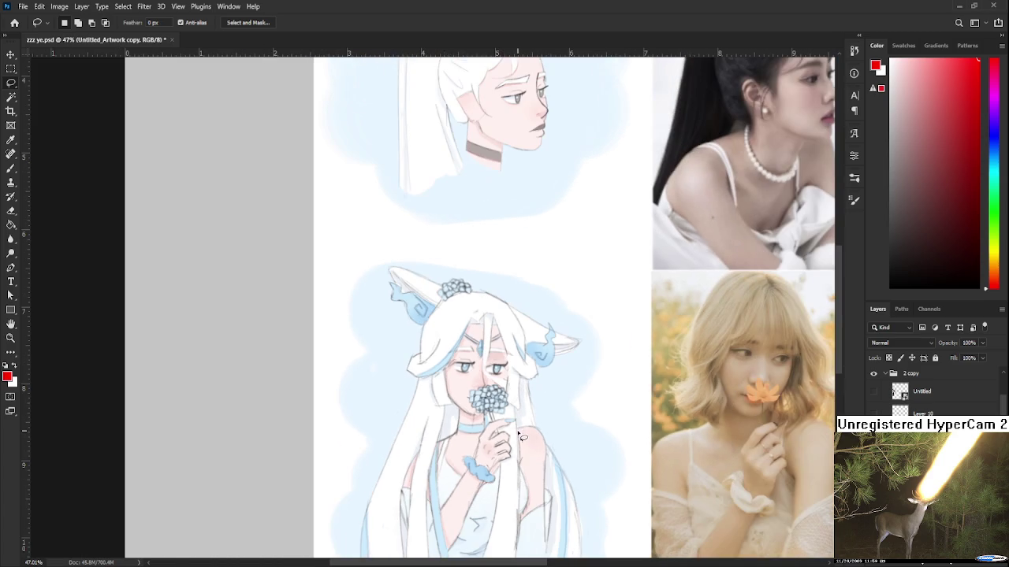
{"action": "scroll", "coordinate": [515, 427], "scroll_direction": "down", "scroll_amount": 2}
{"action": "scroll", "coordinate": [515, 426], "scroll_direction": "down", "scroll_amount": 2}
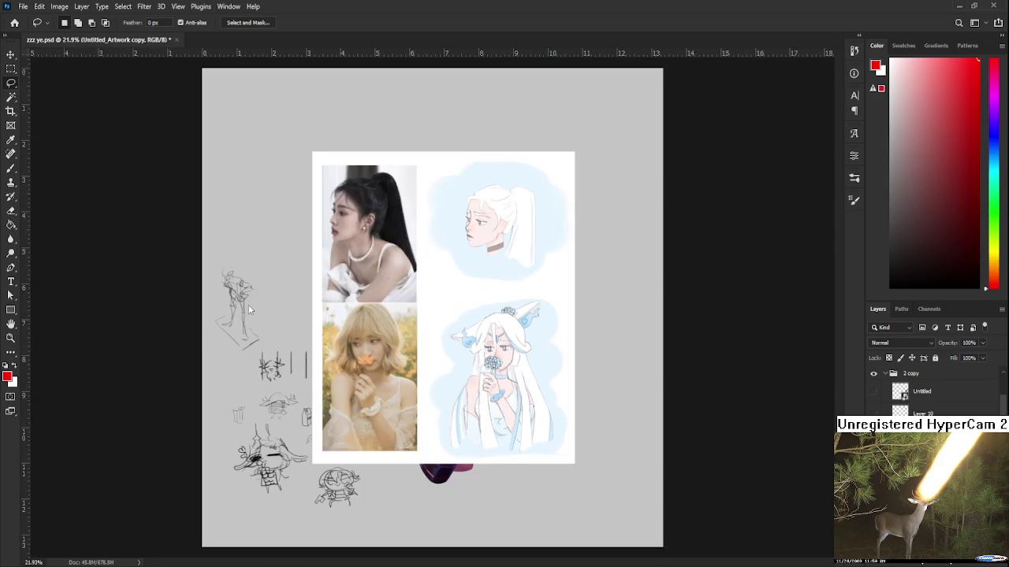
{"action": "scroll", "coordinate": [281, 326], "scroll_direction": "up", "scroll_amount": 2}
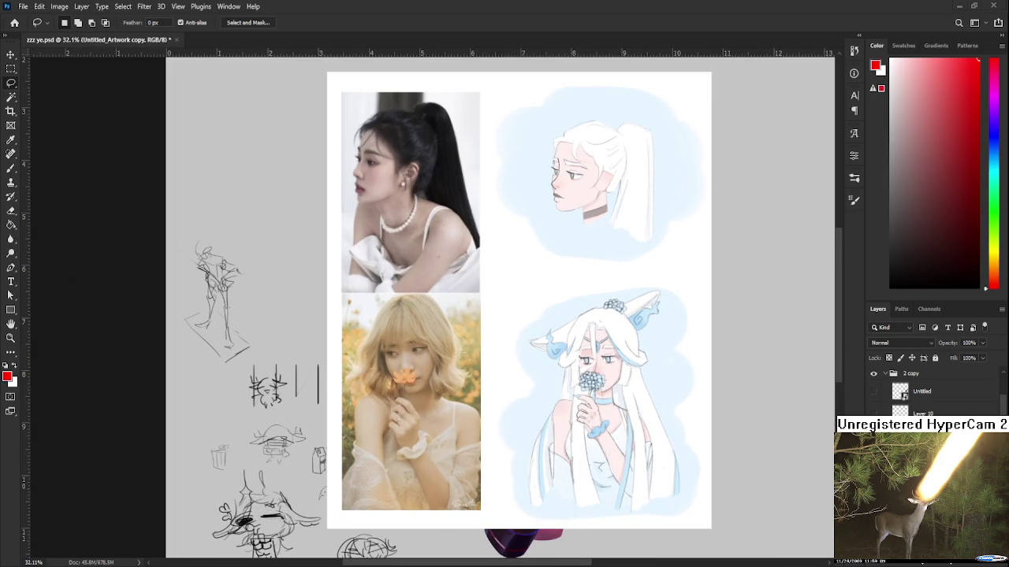
{"action": "left_click", "coordinate": [11, 112]}
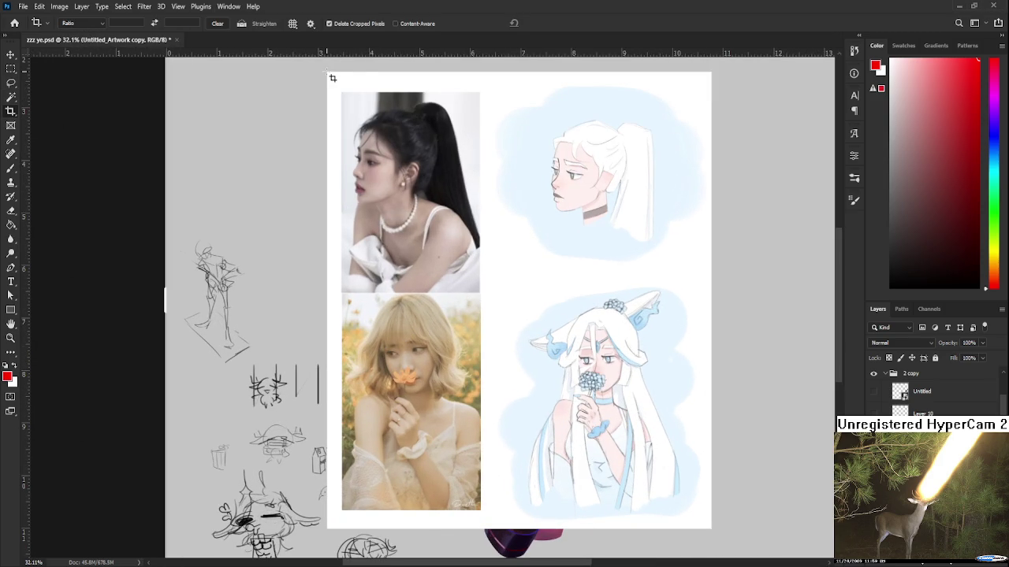
- Crop the page to the reference sheet, save it, then hide the reference board
{"action": "left_click_drag", "start_coordinate": [332, 78], "coordinate": [708, 527]}
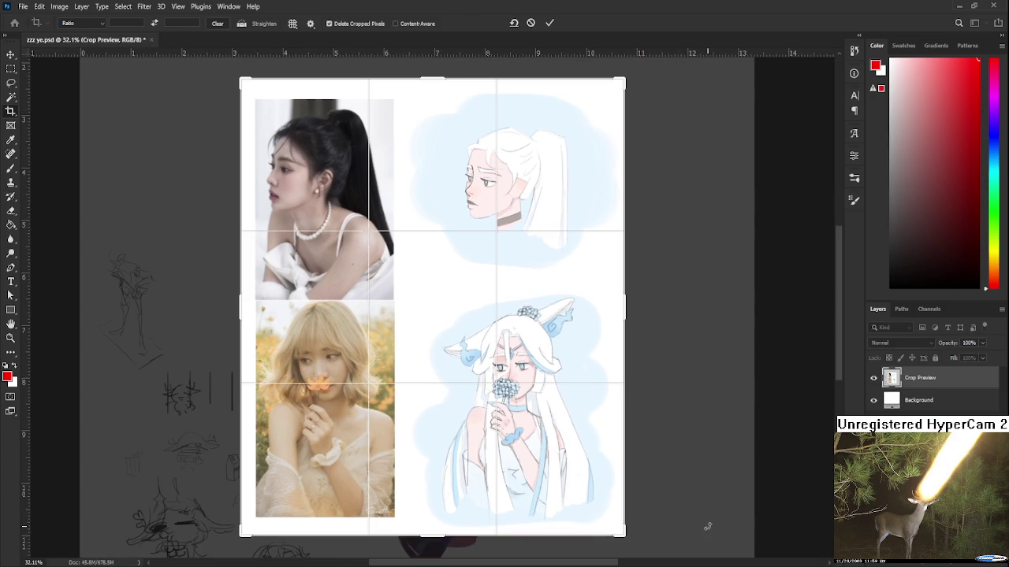
{"action": "key", "text": "Return"}
{"action": "scroll", "coordinate": [423, 329], "scroll_direction": "up", "scroll_amount": 1}
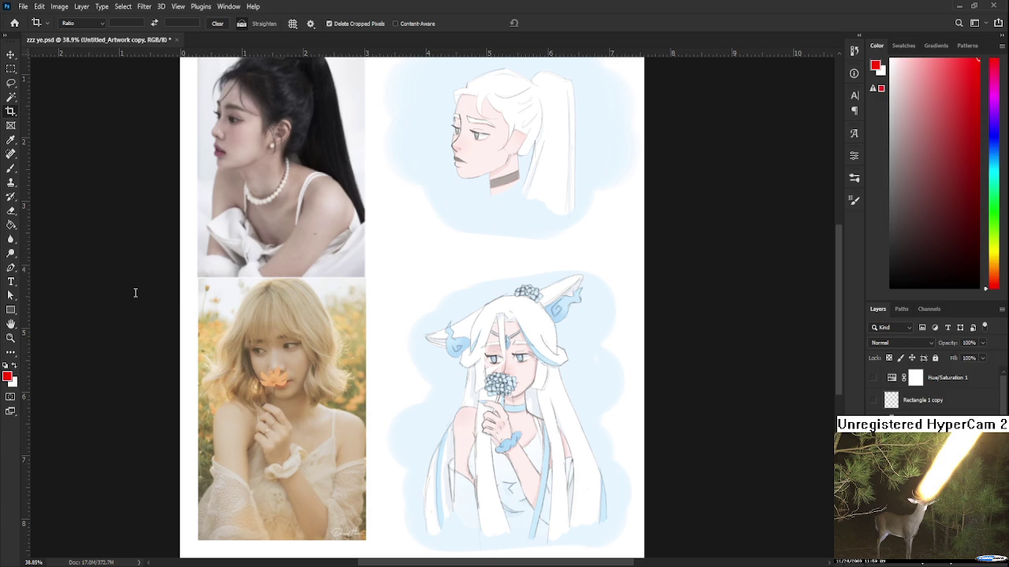
{"action": "key", "text": "ctrl+s"}
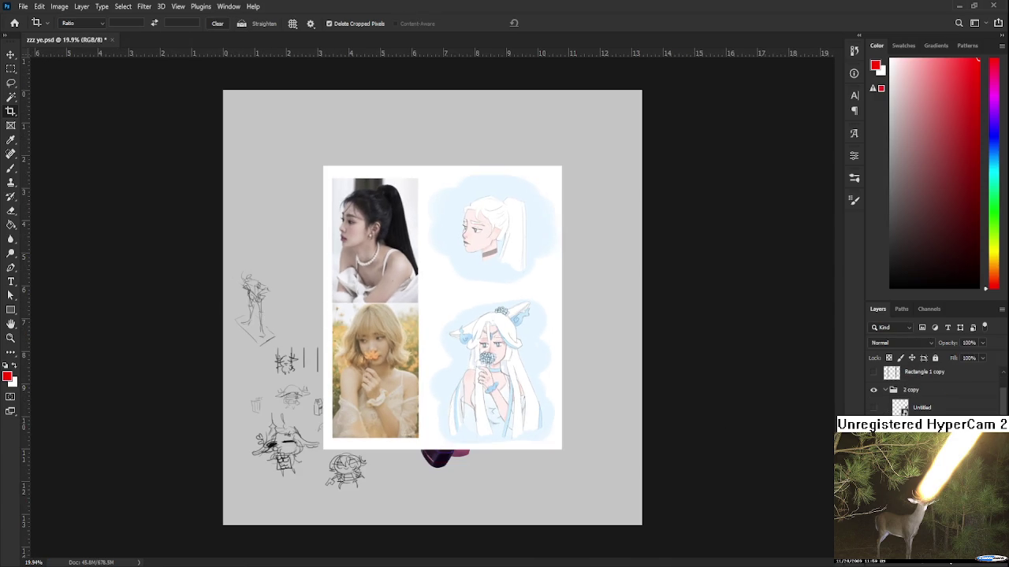
{"action": "key", "text": "Delete"}
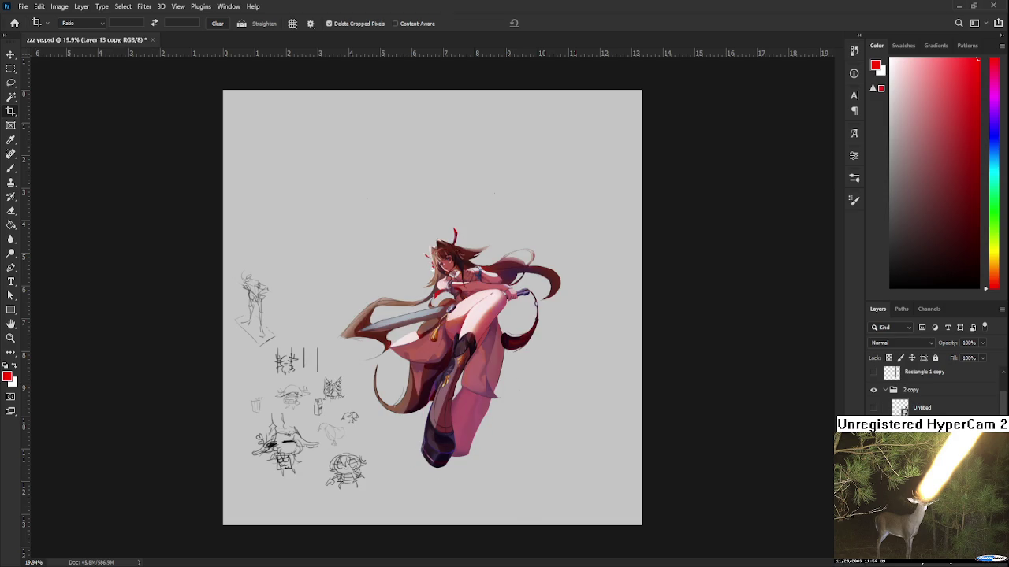
- Zoom in on the revealed sword-wielding character illustration
{"action": "scroll", "coordinate": [443, 345], "scroll_direction": "up", "scroll_amount": 2}
{"action": "scroll", "coordinate": [443, 344], "scroll_direction": "up", "scroll_amount": 2}
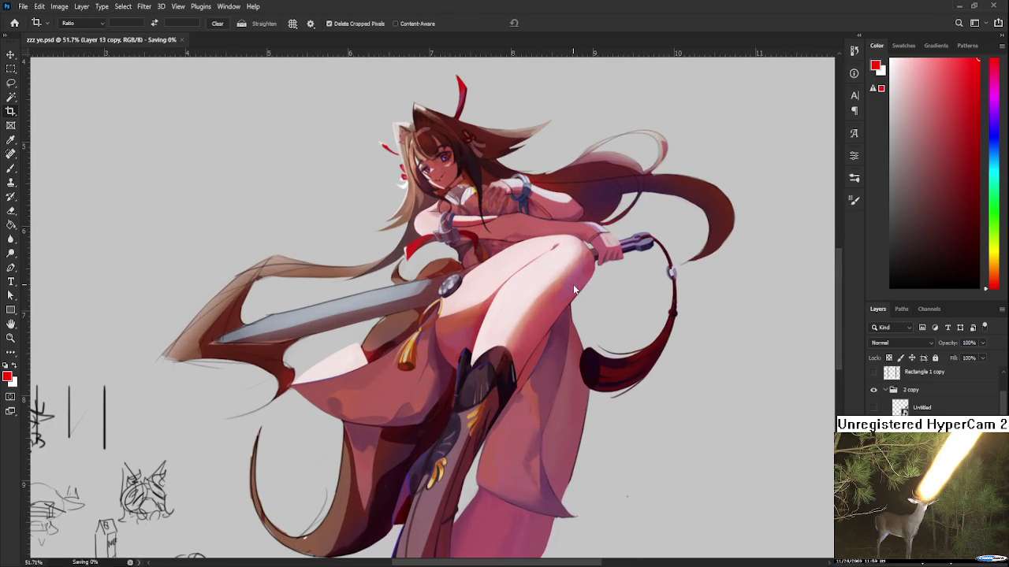
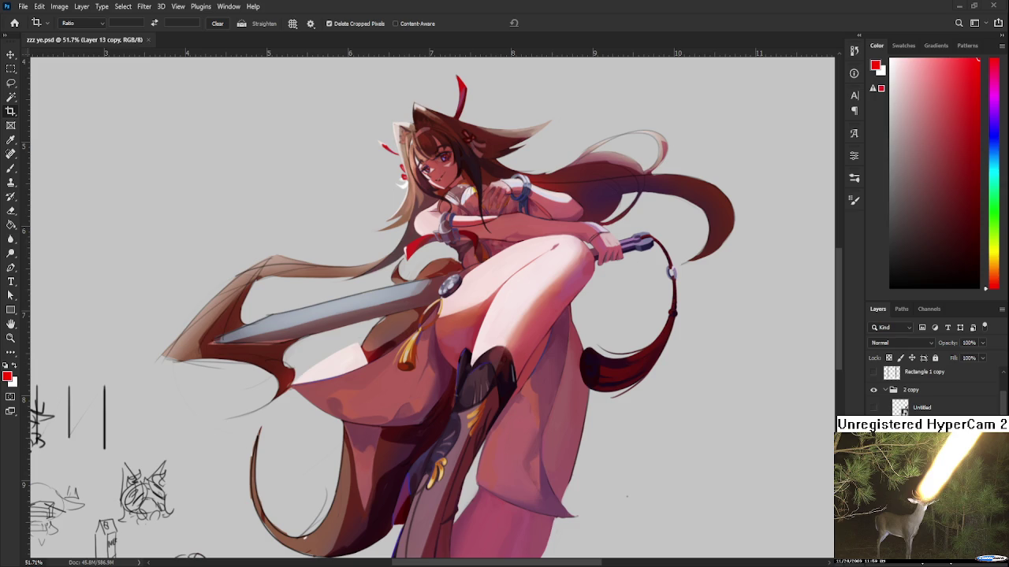
- Try a crop of the canvas, then undo it to keep the full painting
{"action": "scroll", "coordinate": [550, 383], "scroll_direction": "up", "scroll_amount": 5}
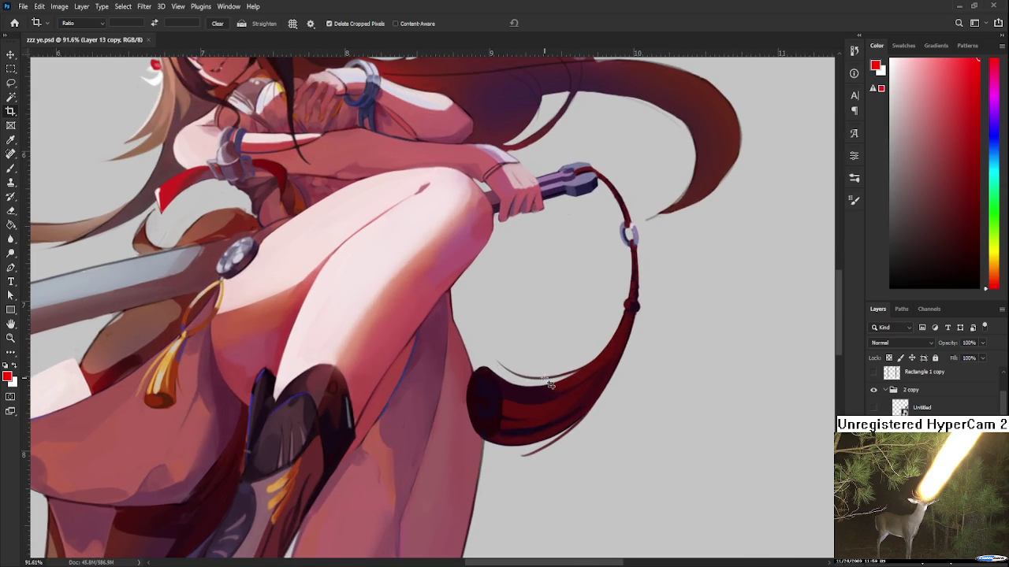
{"action": "left_click", "coordinate": [509, 446]}
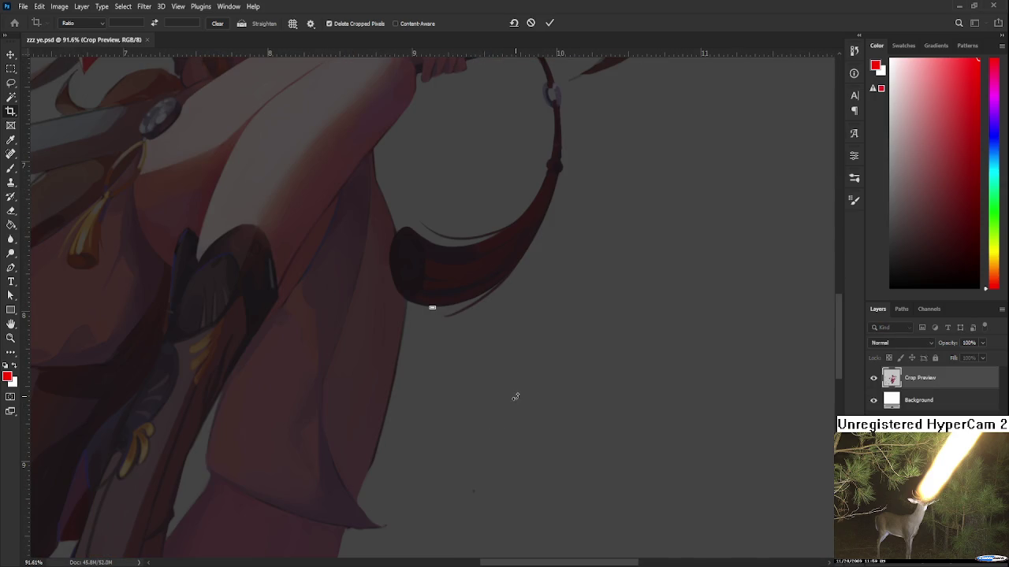
{"action": "key", "text": "Return"}
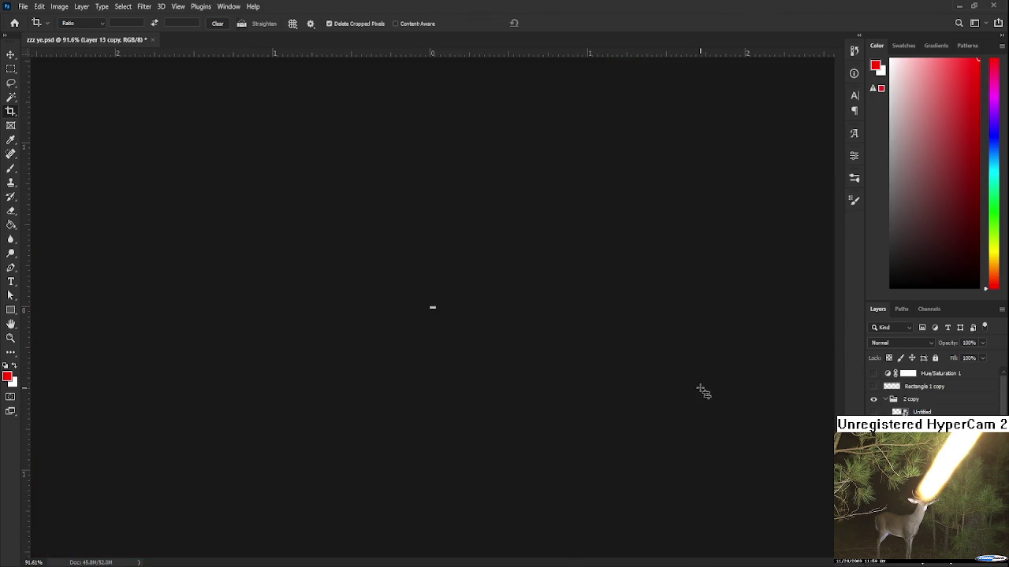
{"action": "key", "text": "ctrl+z"}
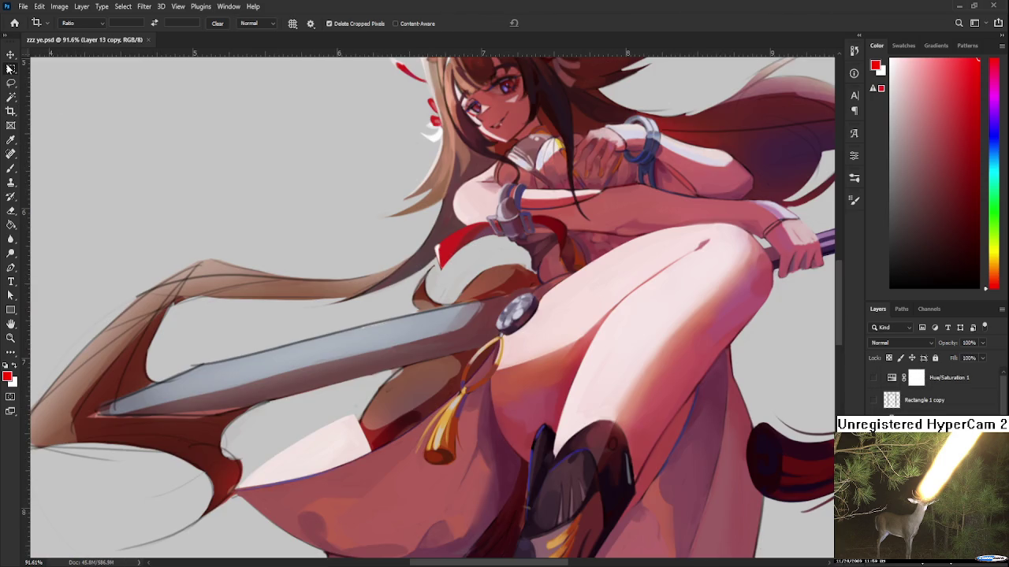
- With the Brush active, survey the figure, the leg and the red tassel
{"action": "key", "text": "b"}
{"action": "left_click_drag", "start_coordinate": [605, 369], "coordinate": [459, 339]}
{"action": "left_click_drag", "start_coordinate": [599, 336], "coordinate": [419, 319]}
{"action": "scroll", "coordinate": [419, 319], "scroll_direction": "up", "scroll_amount": 2}
{"action": "left_click_drag", "start_coordinate": [470, 448], "coordinate": [467, 361]}
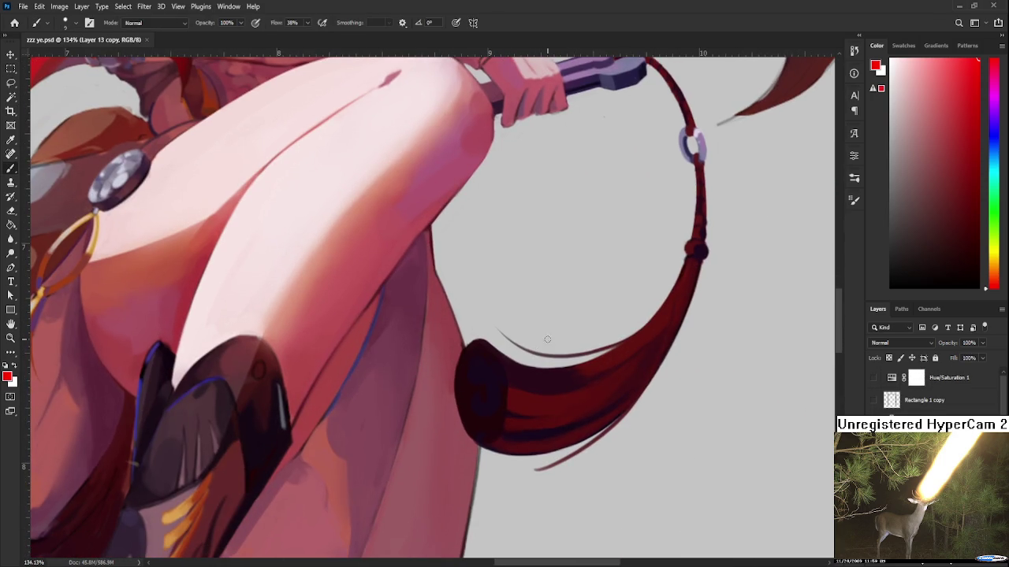
{"action": "scroll", "coordinate": [562, 335], "scroll_direction": "down", "scroll_amount": 2}
{"action": "scroll", "coordinate": [563, 334], "scroll_direction": "down", "scroll_amount": 2}
{"action": "scroll", "coordinate": [563, 335], "scroll_direction": "down", "scroll_amount": 1}
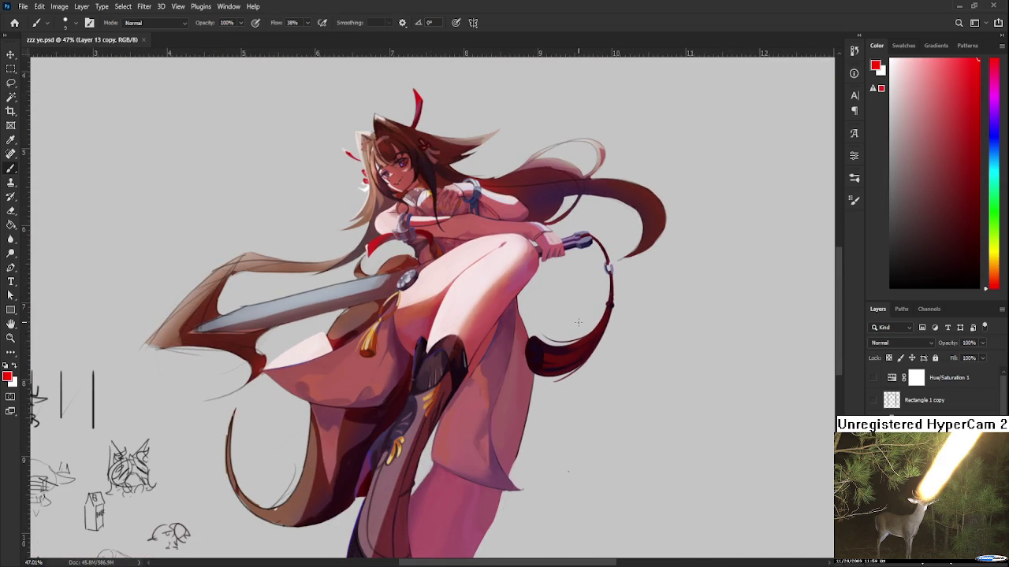
{"action": "scroll", "coordinate": [565, 350], "scroll_direction": "up", "scroll_amount": 1}
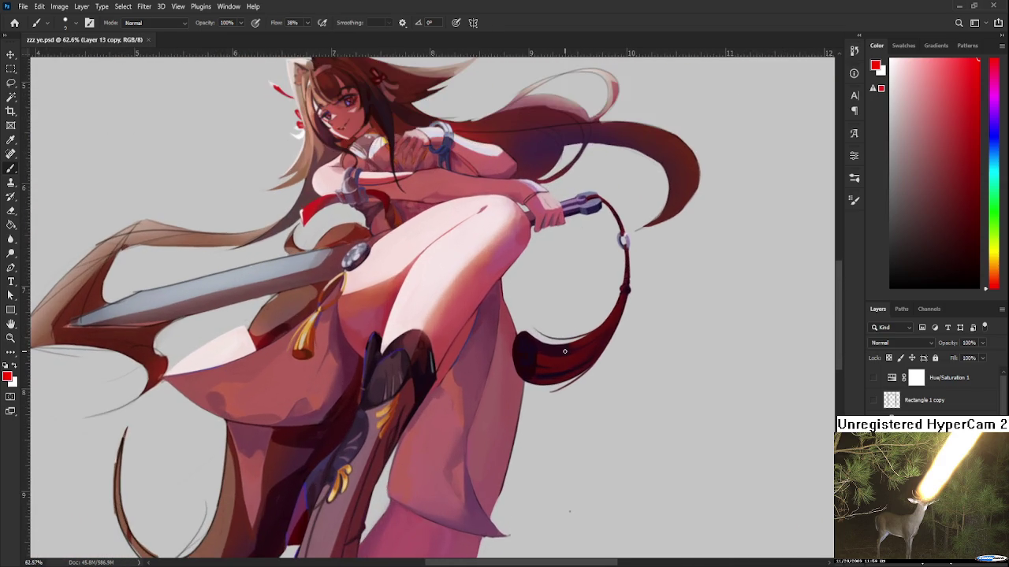
{"action": "scroll", "coordinate": [576, 327], "scroll_direction": "up", "scroll_amount": 1}
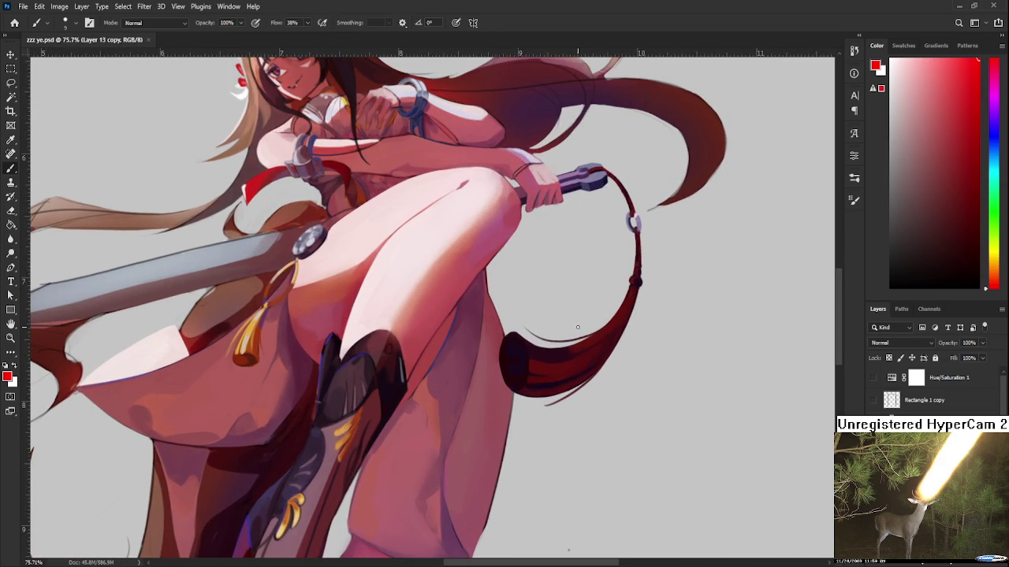
{"action": "scroll", "coordinate": [567, 337], "scroll_direction": "down", "scroll_amount": 1}
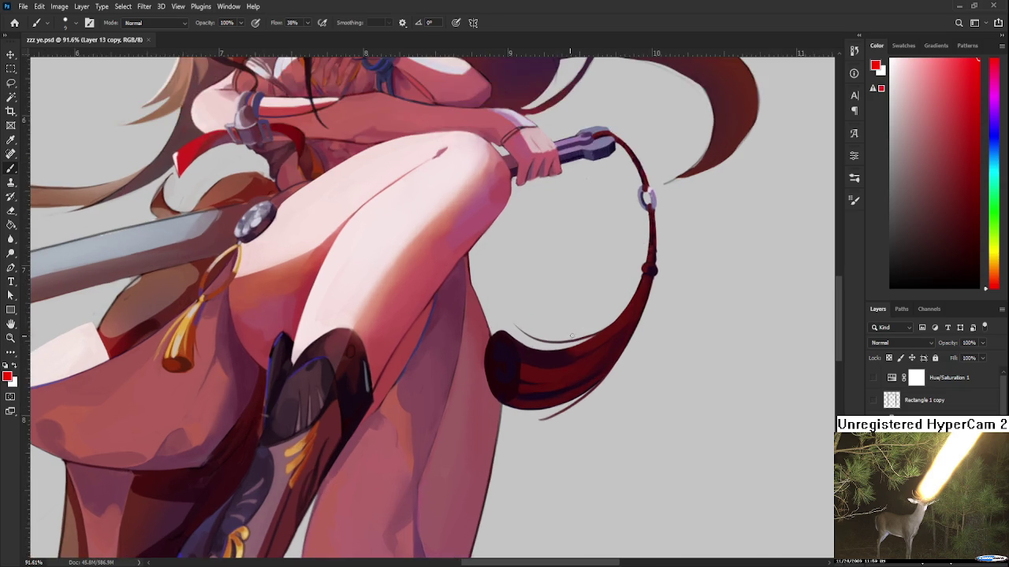
{"action": "scroll", "coordinate": [568, 337], "scroll_direction": "down", "scroll_amount": 1}
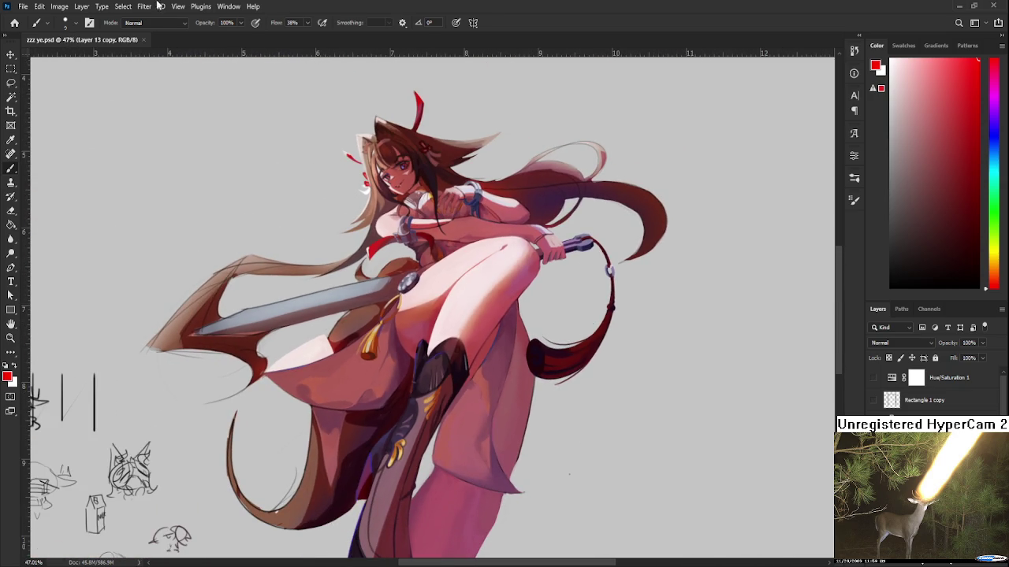
- Open the Raid.psd sketch sheet from recent files and view its upper sketched heads
{"action": "left_click", "coordinate": [15, 26]}
{"action": "left_click", "coordinate": [295, 225]}
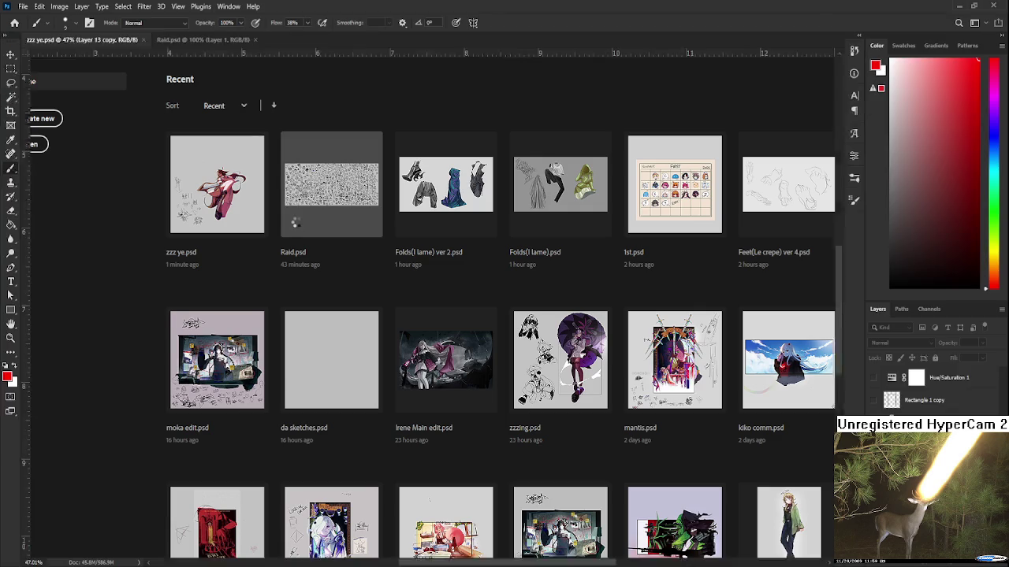
{"action": "scroll", "coordinate": [239, 180], "scroll_direction": "up", "scroll_amount": 2}
{"action": "scroll", "coordinate": [239, 180], "scroll_direction": "up", "scroll_amount": 2}
{"action": "scroll", "coordinate": [239, 181], "scroll_direction": "up", "scroll_amount": 2}
{"action": "scroll", "coordinate": [507, 315], "scroll_direction": "up", "scroll_amount": 1}
{"action": "scroll", "coordinate": [507, 315], "scroll_direction": "up", "scroll_amount": 2}
{"action": "scroll", "coordinate": [507, 315], "scroll_direction": "up", "scroll_amount": 1}
{"action": "scroll", "coordinate": [507, 316], "scroll_direction": "up", "scroll_amount": 1}
{"action": "left_click_drag", "start_coordinate": [507, 316], "coordinate": [508, 407]}
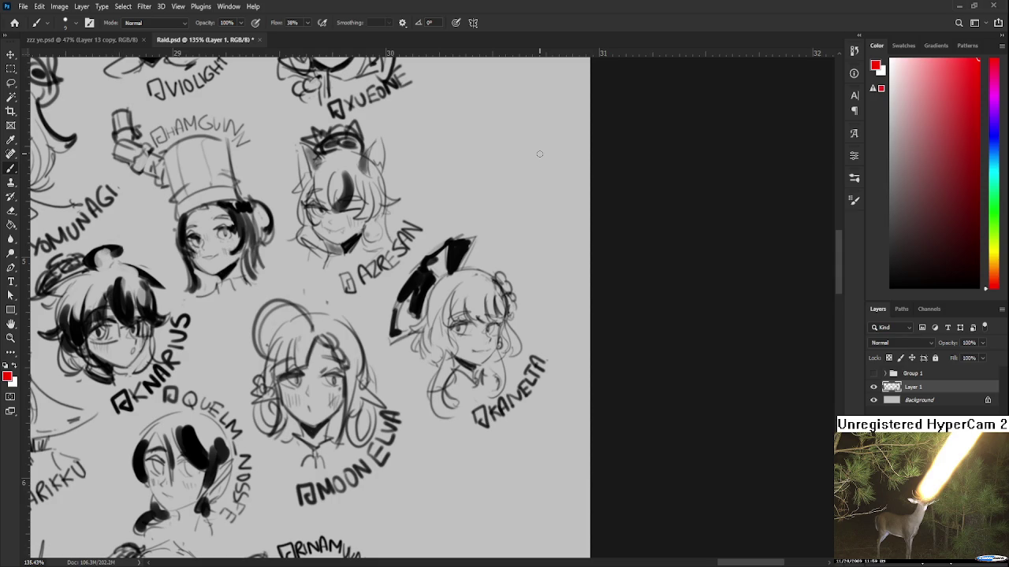
- Look down the sketch sheet, then close Raid.psd to return to the painting
{"action": "scroll", "coordinate": [592, 167], "scroll_direction": "down", "scroll_amount": 1}
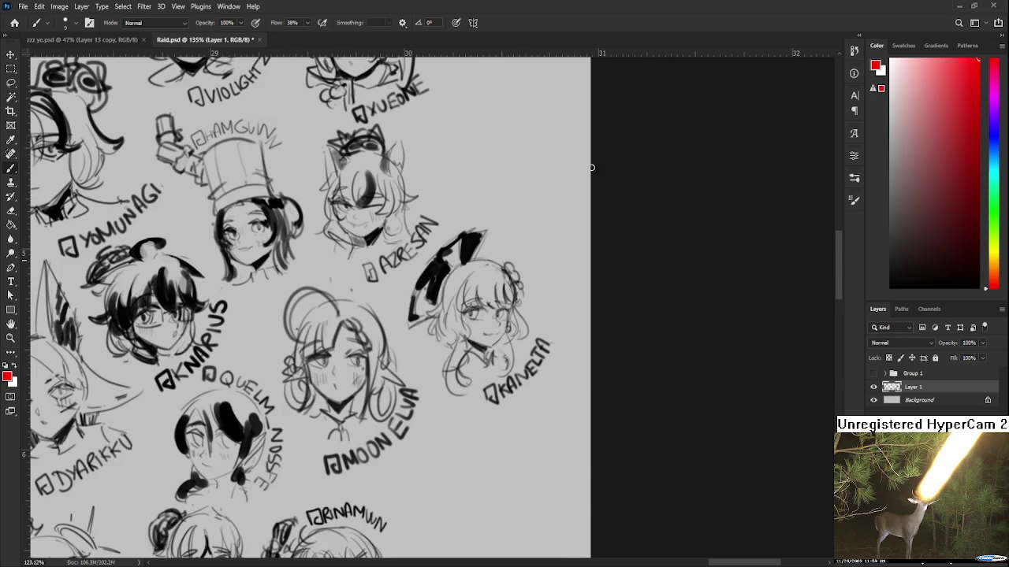
{"action": "scroll", "coordinate": [585, 161], "scroll_direction": "down", "scroll_amount": 3}
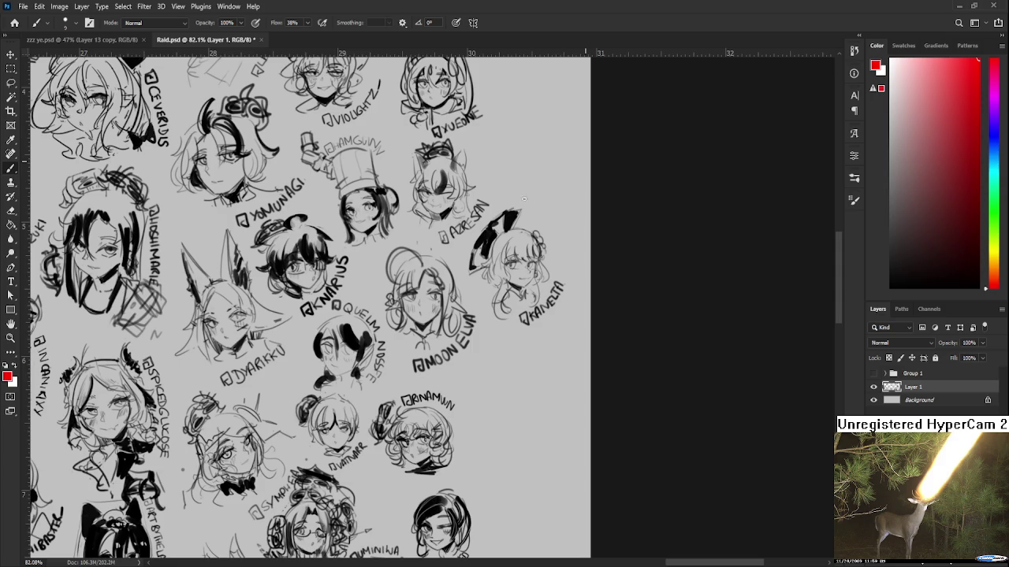
{"action": "scroll", "coordinate": [518, 199], "scroll_direction": "down", "scroll_amount": 1}
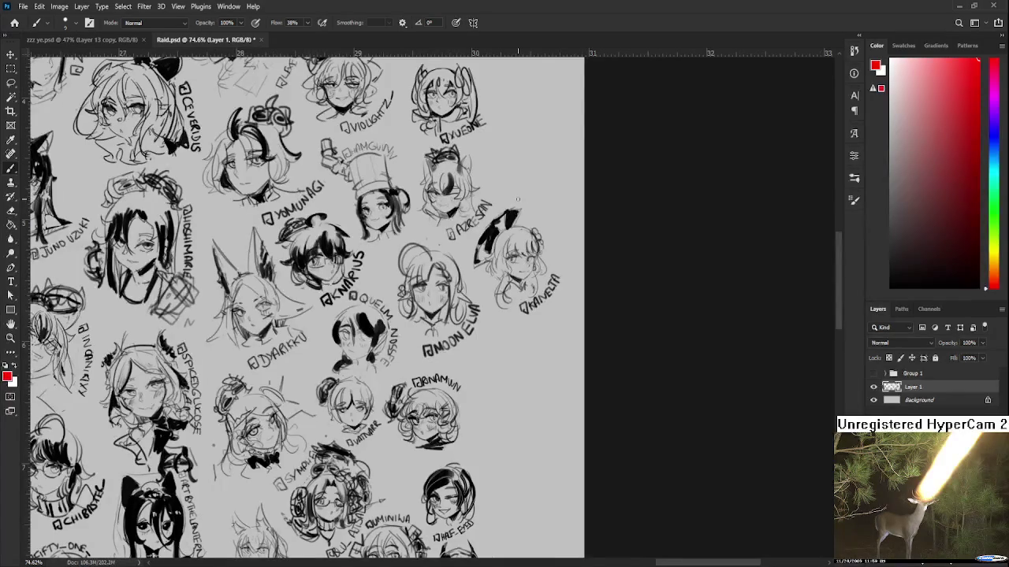
{"action": "scroll", "coordinate": [517, 199], "scroll_direction": "down", "scroll_amount": 1}
{"action": "scroll", "coordinate": [649, 446], "scroll_direction": "down", "scroll_amount": 1}
{"action": "scroll", "coordinate": [648, 446], "scroll_direction": "down", "scroll_amount": 1}
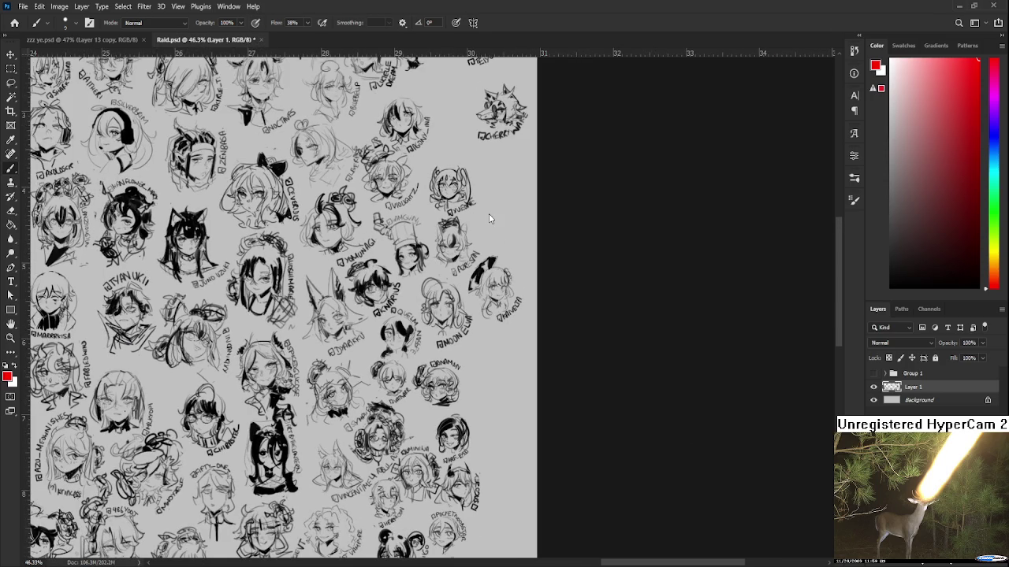
{"action": "key", "text": "ctrl+w"}
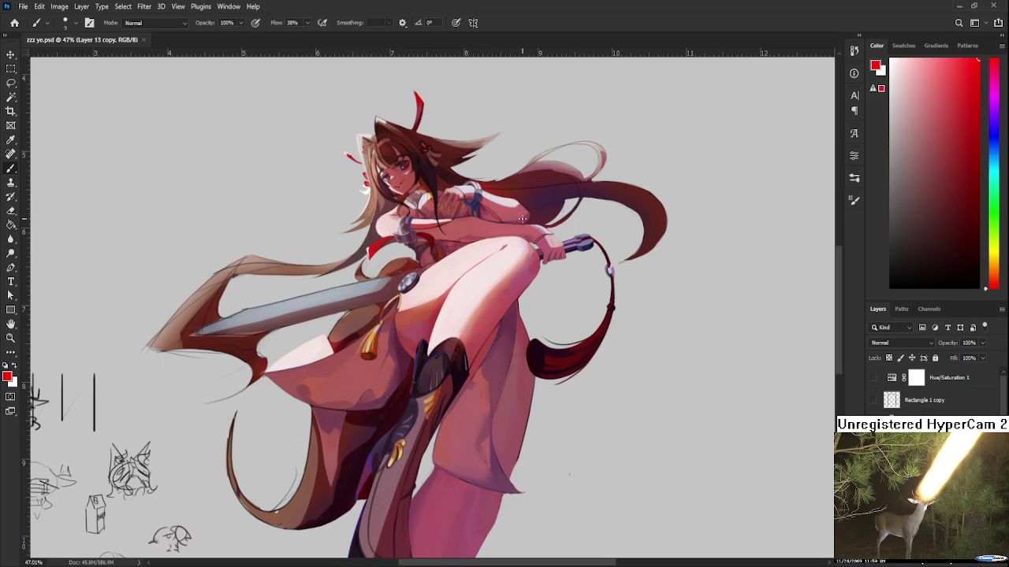
- Zoom in on the sword handle and sample its lavender colour
{"action": "scroll", "coordinate": [721, 382], "scroll_direction": "up", "scroll_amount": 2}
{"action": "scroll", "coordinate": [618, 349], "scroll_direction": "up", "scroll_amount": 2}
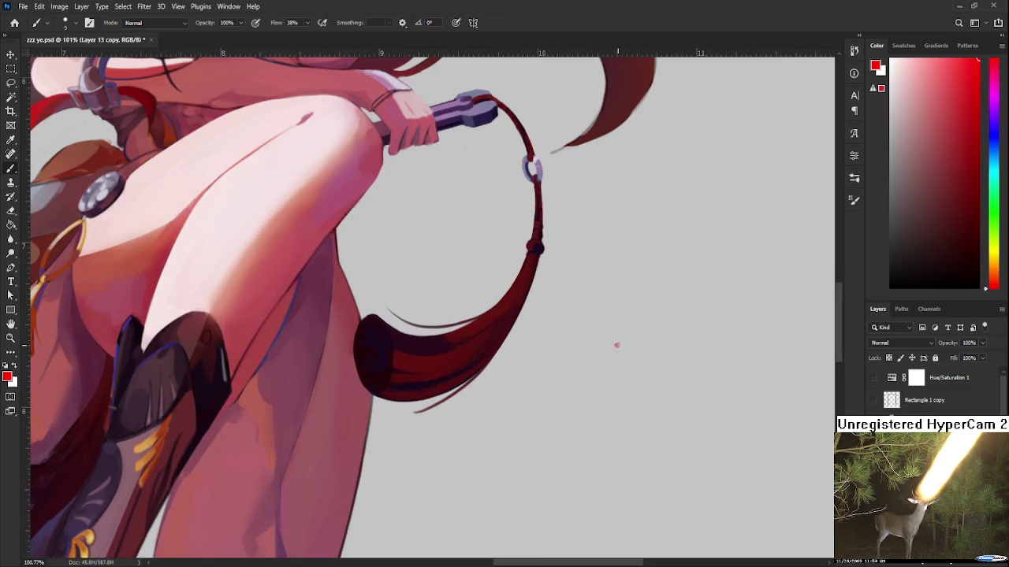
{"action": "scroll", "coordinate": [618, 349], "scroll_direction": "down", "scroll_amount": 2}
{"action": "scroll", "coordinate": [618, 350], "scroll_direction": "down", "scroll_amount": 1}
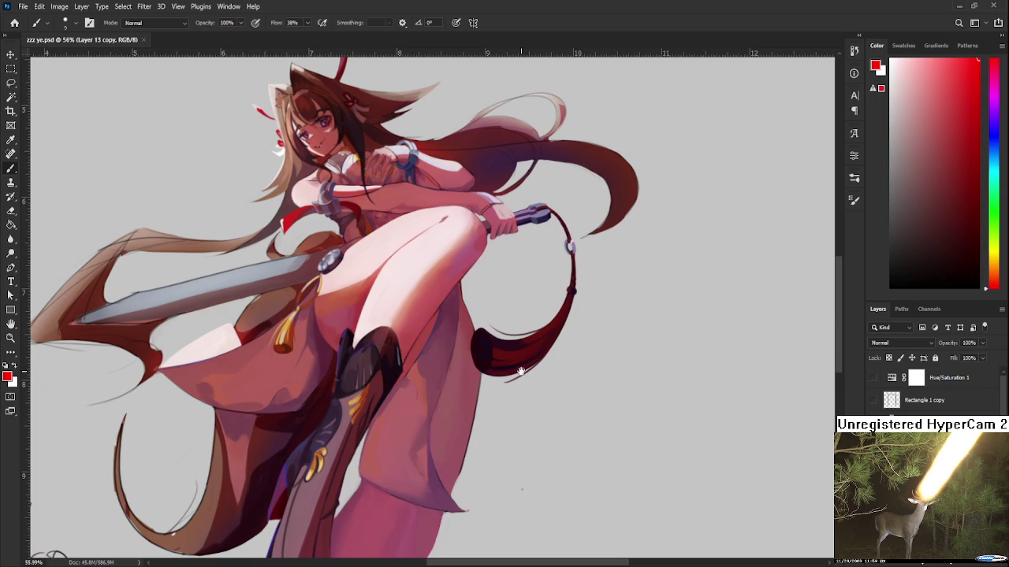
{"action": "scroll", "coordinate": [551, 229], "scroll_direction": "up", "scroll_amount": 1}
{"action": "scroll", "coordinate": [527, 216], "scroll_direction": "up", "scroll_amount": 1}
{"action": "scroll", "coordinate": [510, 209], "scroll_direction": "up", "scroll_amount": 1}
{"action": "scroll", "coordinate": [510, 208], "scroll_direction": "down", "scroll_amount": 2}
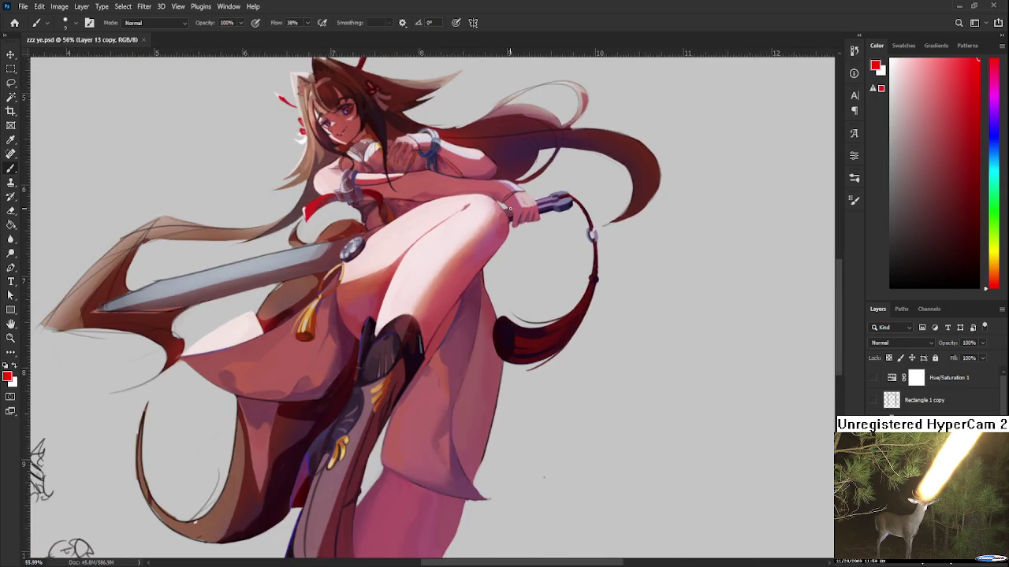
{"action": "scroll", "coordinate": [510, 210], "scroll_direction": "down", "scroll_amount": 1}
{"action": "scroll", "coordinate": [542, 311], "scroll_direction": "up", "scroll_amount": 1}
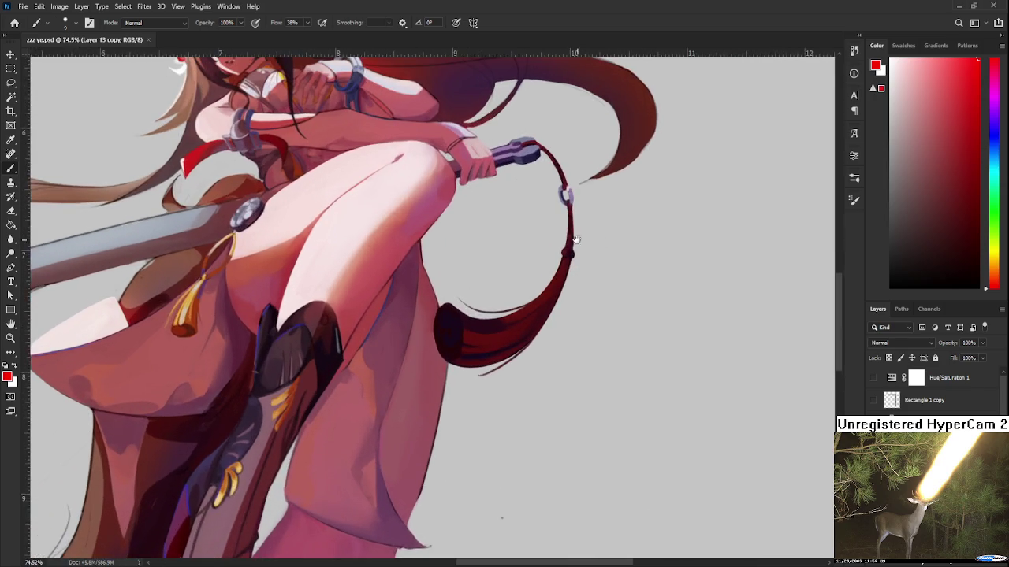
{"action": "scroll", "coordinate": [623, 253], "scroll_direction": "up", "scroll_amount": 1}
{"action": "scroll", "coordinate": [666, 256], "scroll_direction": "up", "scroll_amount": 1}
{"action": "scroll", "coordinate": [658, 229], "scroll_direction": "up", "scroll_amount": 2}
{"action": "scroll", "coordinate": [654, 221], "scroll_direction": "up", "scroll_amount": 1}
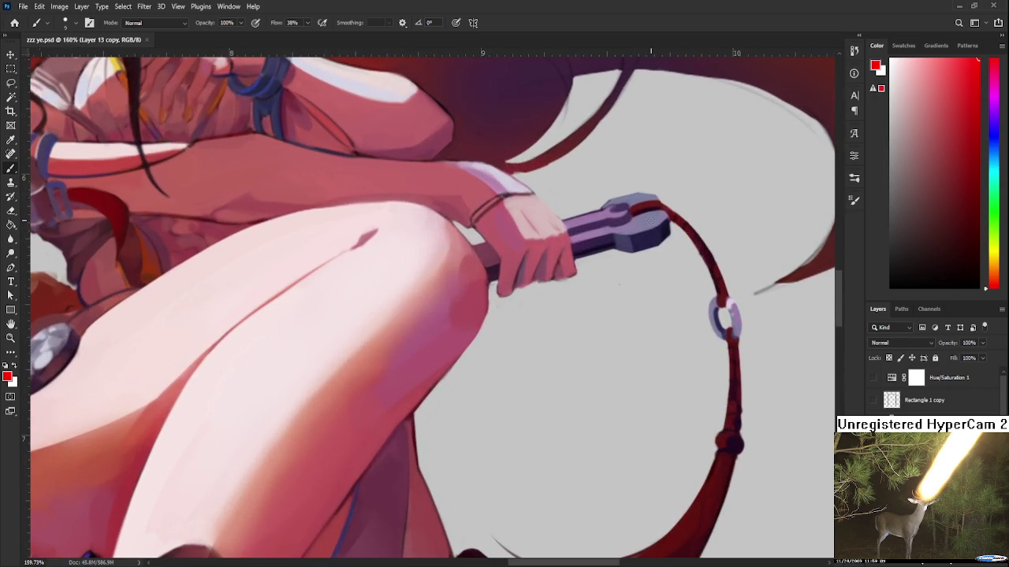
{"action": "left_click", "coordinate": [654, 217], "text": "alt"}
- Resample the handle for a pinker purple to paint with
{"action": "scroll", "coordinate": [650, 220], "scroll_direction": "up", "scroll_amount": 1}
{"action": "scroll", "coordinate": [669, 270], "scroll_direction": "up", "scroll_amount": 1}
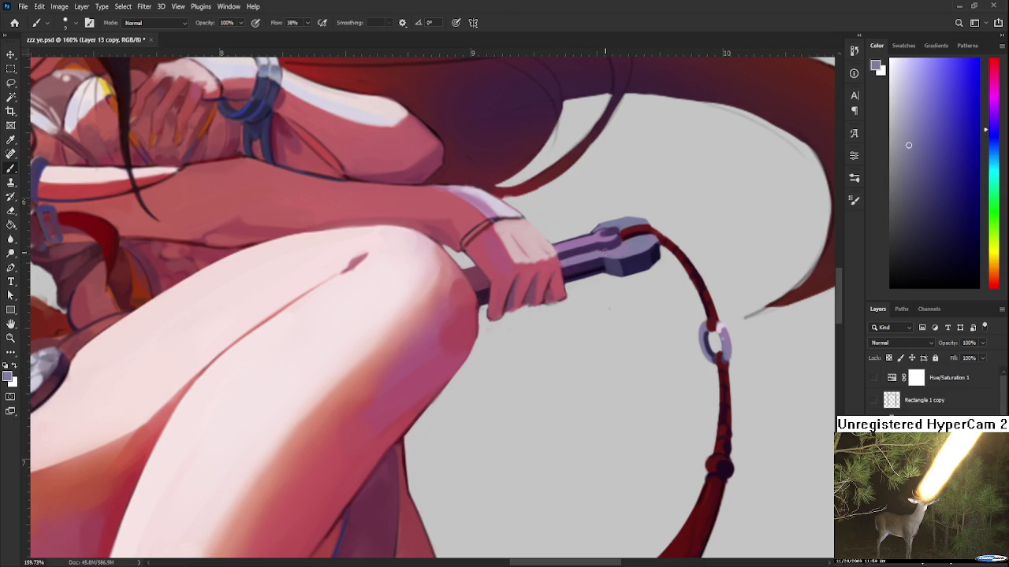
{"action": "left_click", "coordinate": [598, 249], "text": "alt"}
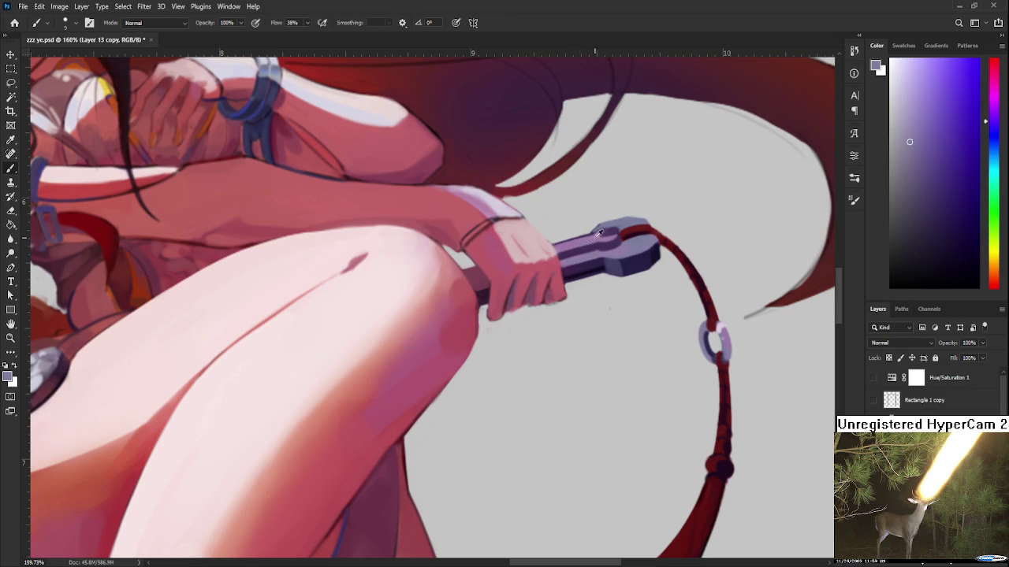
{"action": "left_click", "coordinate": [583, 241], "text": "alt"}
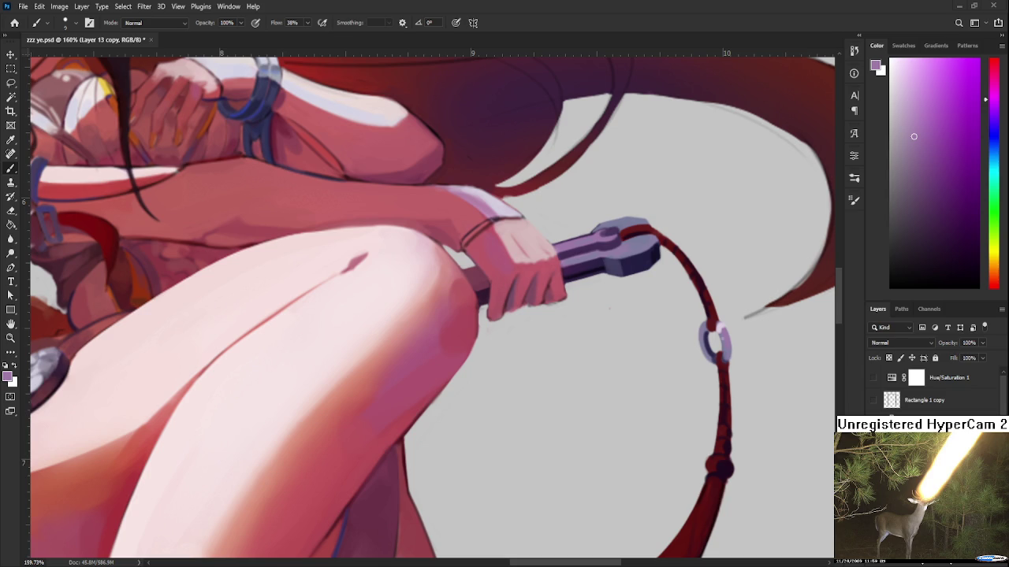
{"action": "scroll", "coordinate": [513, 438], "scroll_direction": "down", "scroll_amount": 4}
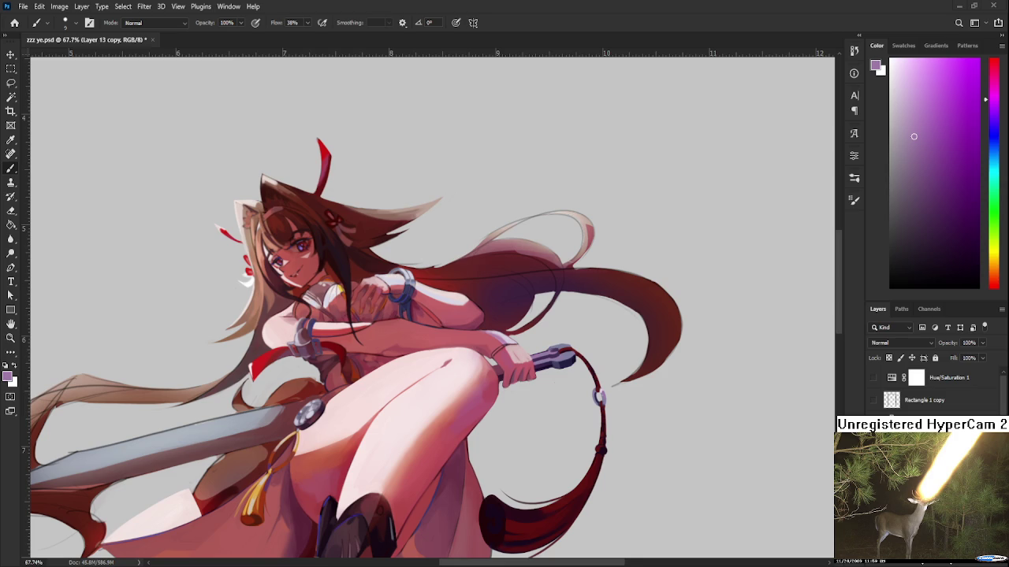
- Reposition the painting and rotate the canvas sideways to bring the blade within reach
{"action": "scroll", "coordinate": [670, 434], "scroll_direction": "down", "scroll_amount": 4}
{"action": "scroll", "coordinate": [669, 433], "scroll_direction": "up", "scroll_amount": 3}
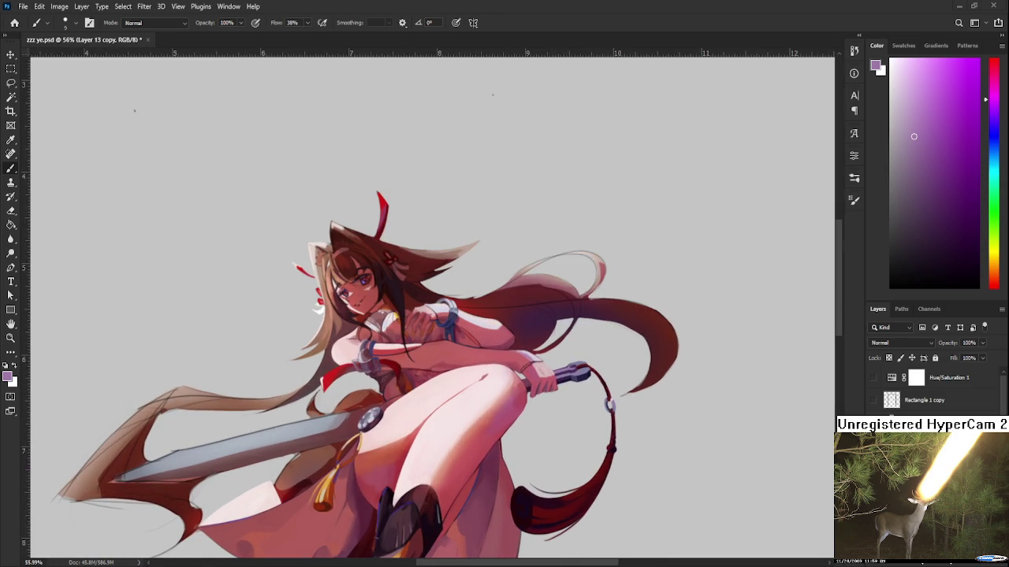
{"action": "scroll", "coordinate": [691, 391], "scroll_direction": "up", "scroll_amount": 1}
{"action": "left_click_drag", "start_coordinate": [657, 488], "coordinate": [680, 383]}
{"action": "scroll", "coordinate": [680, 383], "scroll_direction": "down", "scroll_amount": 1}
{"action": "scroll", "coordinate": [682, 378], "scroll_direction": "down", "scroll_amount": 2}
{"action": "scroll", "coordinate": [684, 372], "scroll_direction": "down", "scroll_amount": 1}
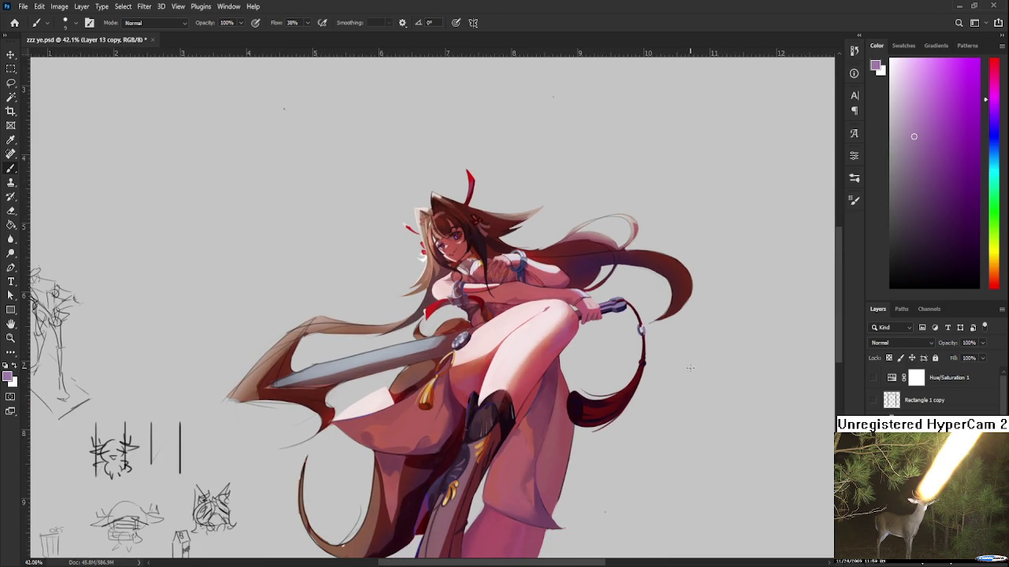
{"action": "key", "text": "r"}
{"action": "mouse_move", "coordinate": [715, 383]}
{"action": "left_mouse_down"}
{"action": "mouse_move", "coordinate": [689, 473]}
{"action": "mouse_move", "coordinate": [664, 507]}
{"action": "mouse_move", "coordinate": [583, 513]}
{"action": "mouse_move", "coordinate": [709, 354]}
{"action": "mouse_move", "coordinate": [710, 304]}
{"action": "mouse_move", "coordinate": [671, 428]}
{"action": "mouse_move", "coordinate": [568, 453]}
{"action": "mouse_move", "coordinate": [489, 445]}
{"action": "mouse_move", "coordinate": [454, 433]}
{"action": "mouse_move", "coordinate": [505, 439]}
{"action": "mouse_move", "coordinate": [467, 384]}
{"action": "left_mouse_up"}
{"action": "scroll", "coordinate": [466, 385], "scroll_direction": "up", "scroll_amount": 1}
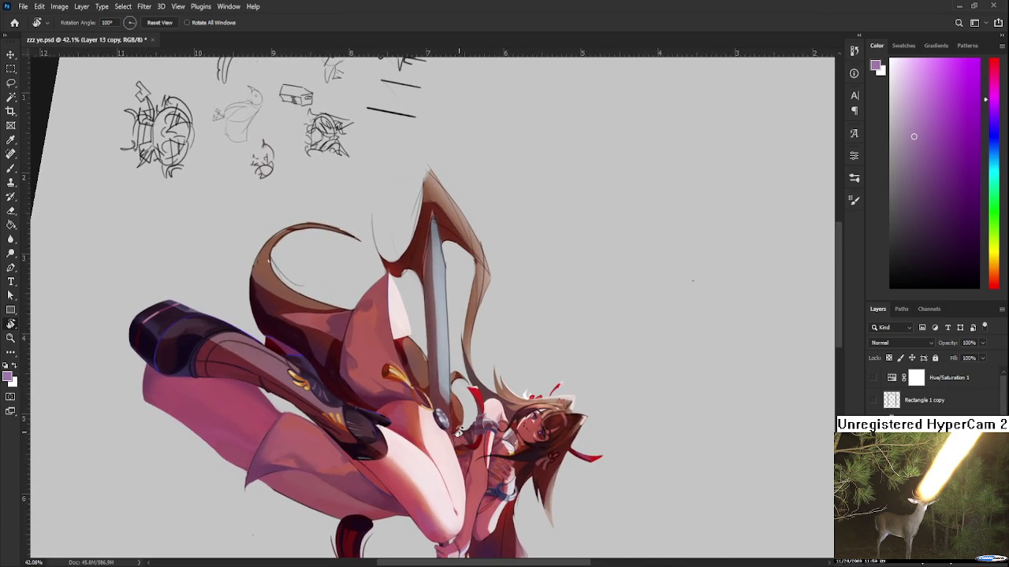
{"action": "scroll", "coordinate": [488, 384], "scroll_direction": "up", "scroll_amount": 5}
- With the Brush, sample the blade's blue-grey and a range of reds near the hilt
{"action": "key", "text": "b"}
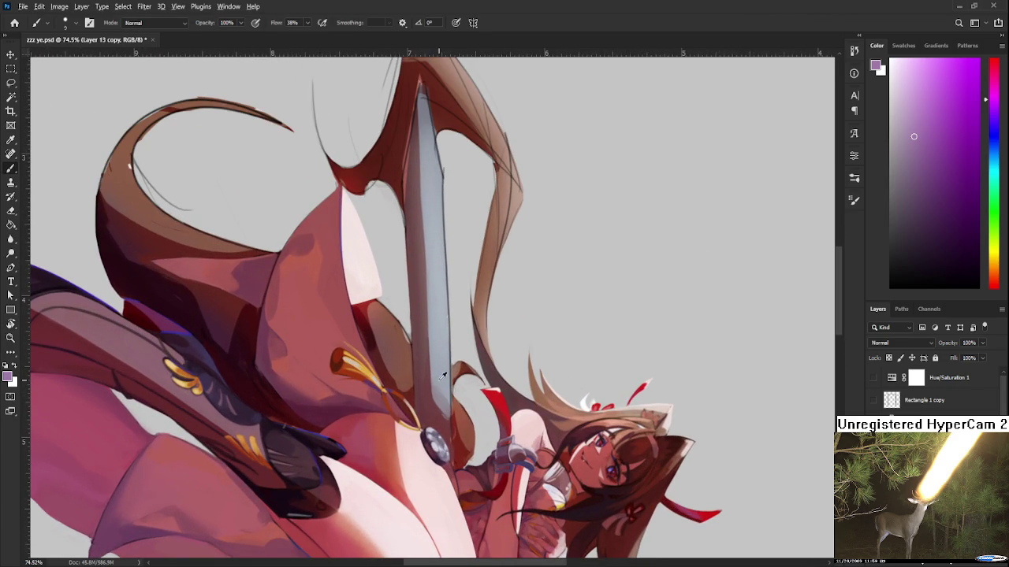
{"action": "left_click", "coordinate": [428, 375], "text": "alt"}
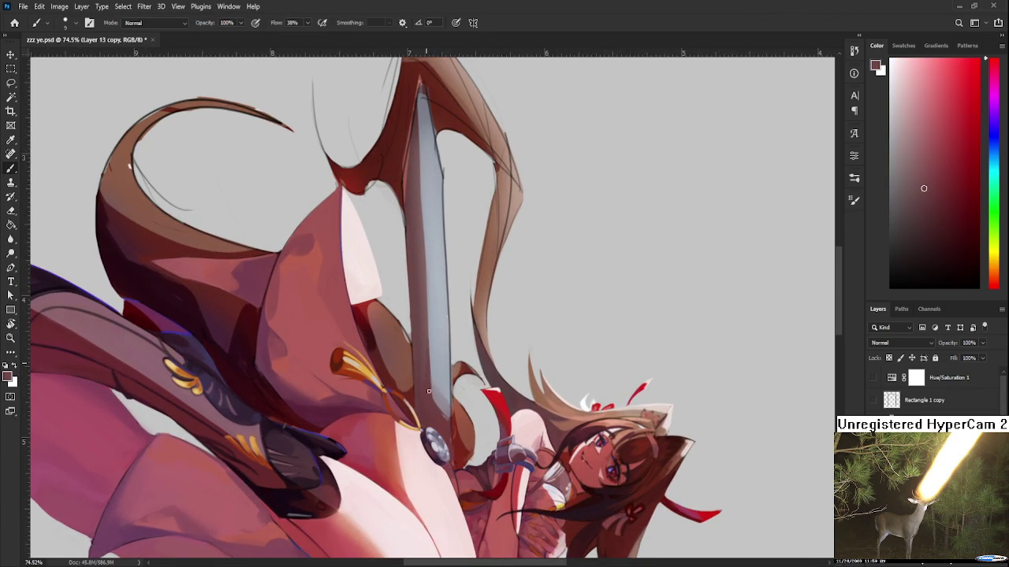
{"action": "left_click", "coordinate": [429, 411], "text": "alt"}
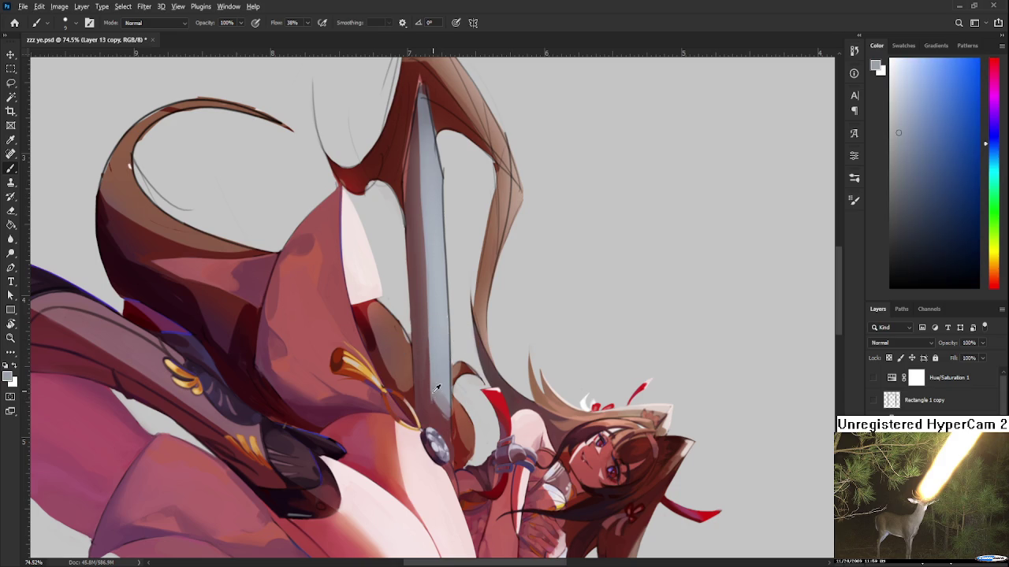
{"action": "left_click", "coordinate": [425, 397], "text": "alt"}
{"action": "left_click", "coordinate": [431, 402], "text": "alt"}
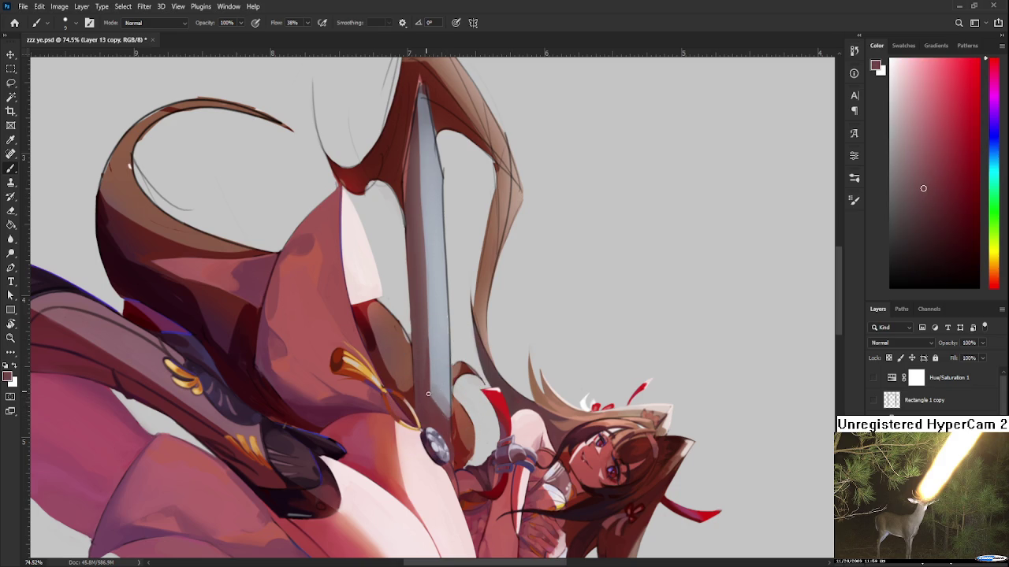
{"action": "left_click", "coordinate": [451, 427], "text": "alt"}
{"action": "left_click", "coordinate": [456, 425], "text": "alt"}
{"action": "left_click", "coordinate": [455, 429], "text": "alt"}
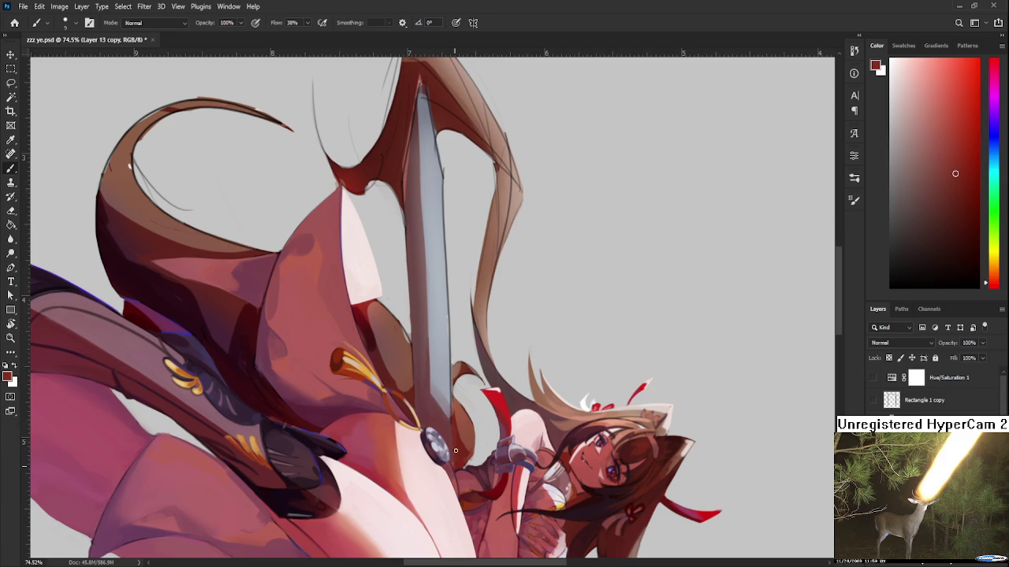
{"action": "left_click", "coordinate": [451, 422], "text": "alt"}
{"action": "left_click", "coordinate": [453, 429], "text": "alt"}
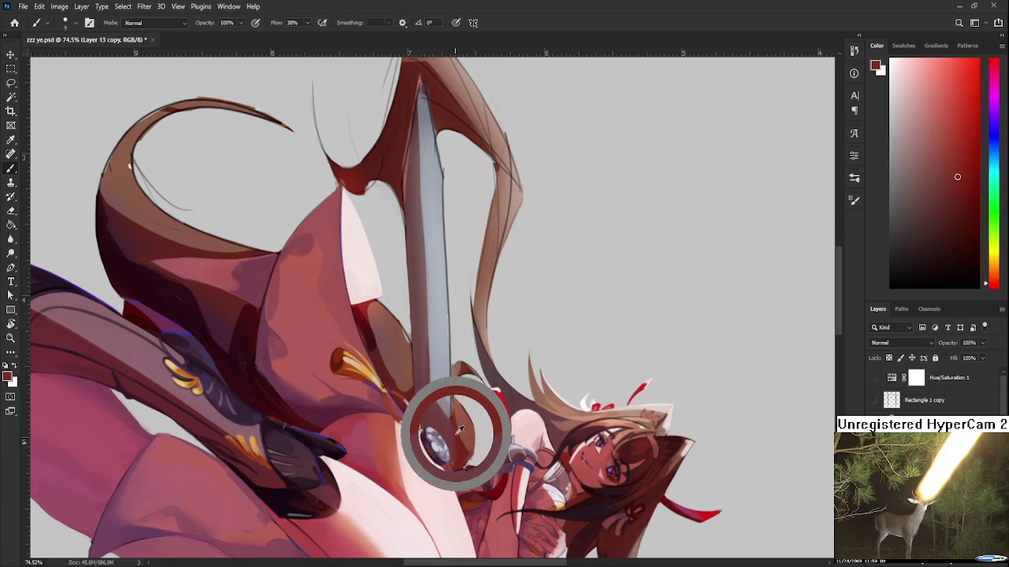
{"action": "left_click", "coordinate": [454, 425], "text": "alt"}
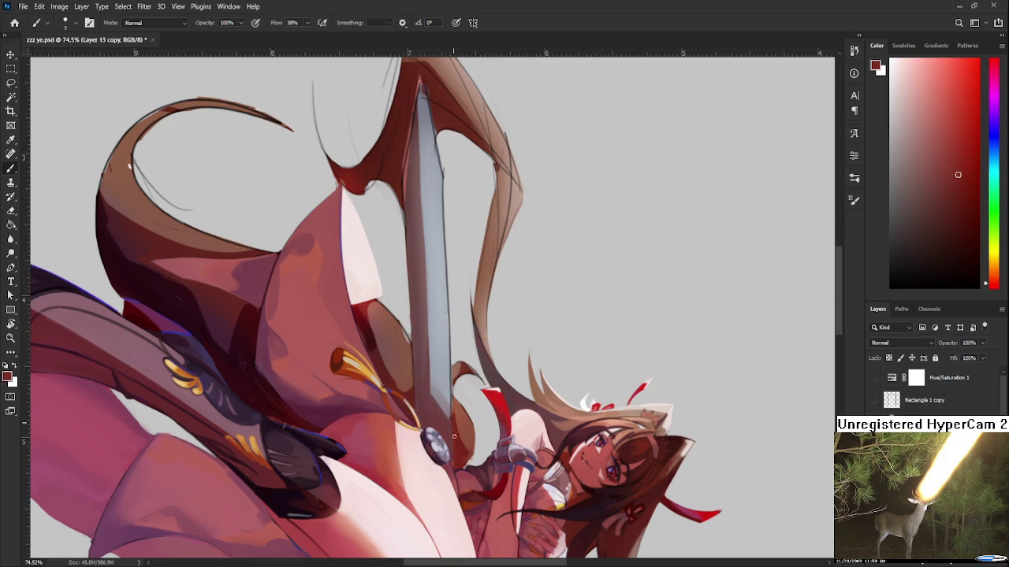
{"action": "left_click", "coordinate": [453, 420], "text": "alt"}
- Sample darker reds and light blue-greys further down the blade
{"action": "scroll", "coordinate": [462, 465], "scroll_direction": "up", "scroll_amount": 2}
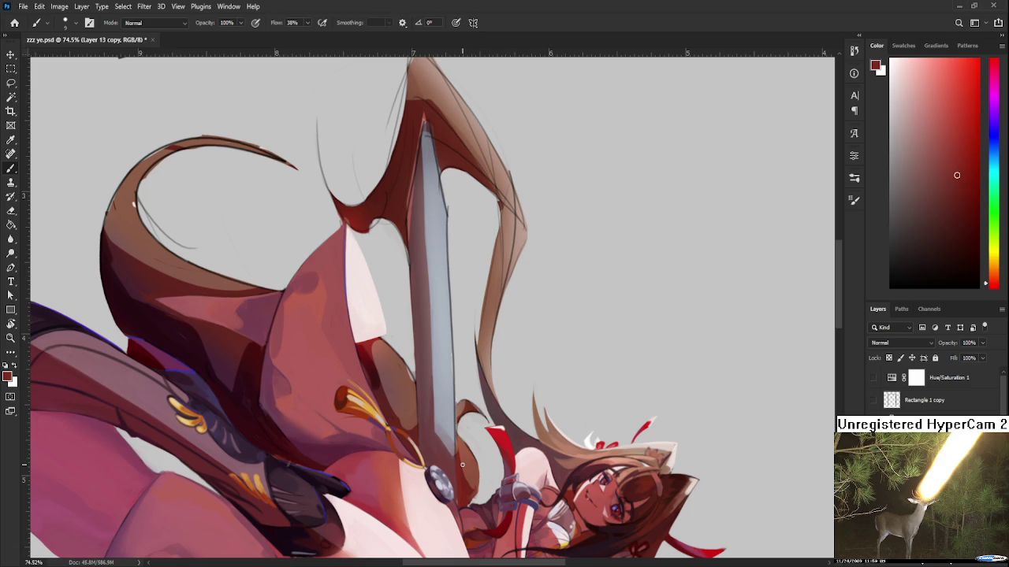
{"action": "mouse_move", "coordinate": [462, 465]}
{"action": "left_mouse_down"}
{"action": "mouse_move", "coordinate": [485, 438]}
{"action": "mouse_move", "coordinate": [509, 446]}
{"action": "left_mouse_up"}
{"action": "left_click", "coordinate": [465, 398], "text": "alt"}
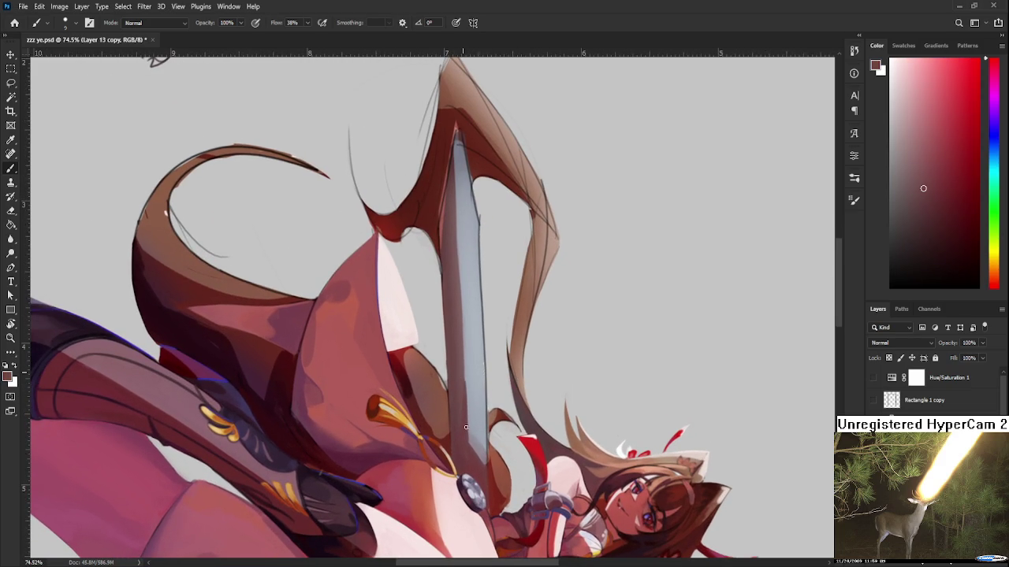
{"action": "left_click", "coordinate": [468, 423], "text": "alt"}
{"action": "left_click", "coordinate": [469, 435], "text": "alt"}
{"action": "left_click", "coordinate": [472, 405], "text": "alt"}
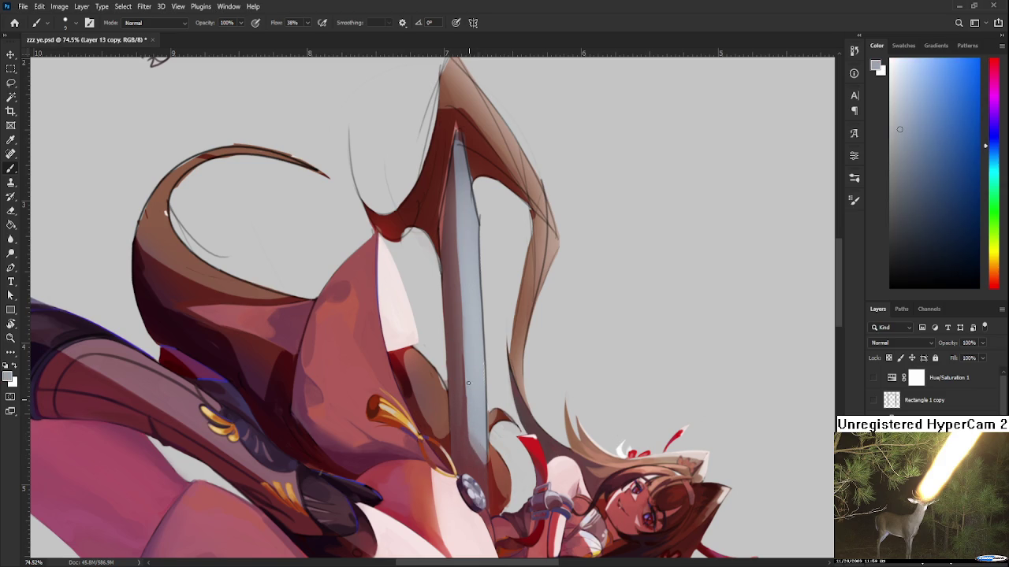
{"action": "left_click", "coordinate": [471, 391], "text": "alt"}
- Sample tones along the upper blade, ending on its light grey
{"action": "left_click_drag", "start_coordinate": [478, 302], "coordinate": [482, 367]}
{"action": "left_click", "coordinate": [457, 293], "text": "alt"}
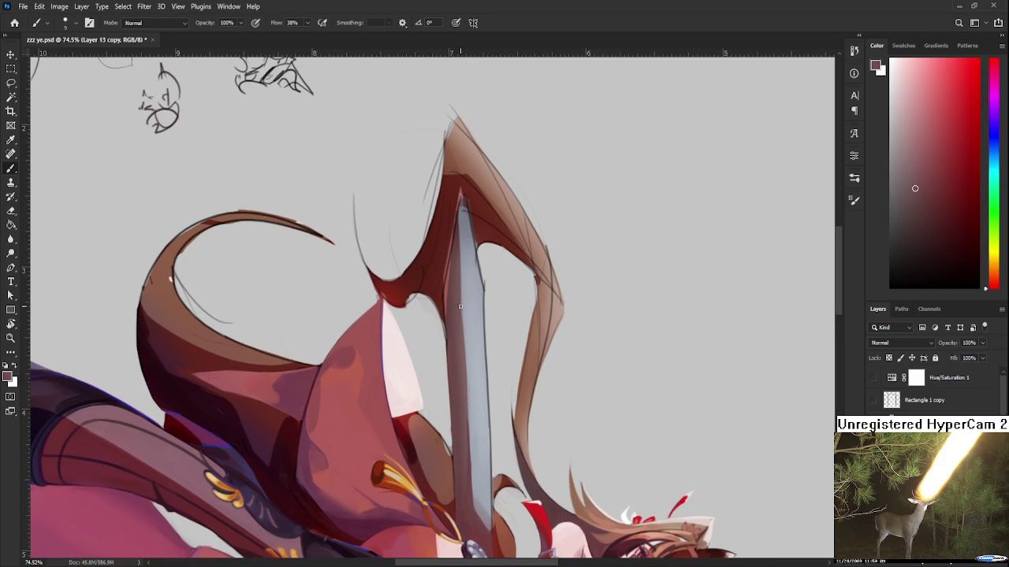
{"action": "left_click", "coordinate": [458, 280], "text": "alt"}
{"action": "left_click", "coordinate": [460, 292], "text": "alt"}
{"action": "left_click", "coordinate": [454, 297], "text": "alt"}
{"action": "left_click", "coordinate": [465, 361], "text": "alt"}
{"action": "left_click", "coordinate": [466, 320], "text": "alt"}
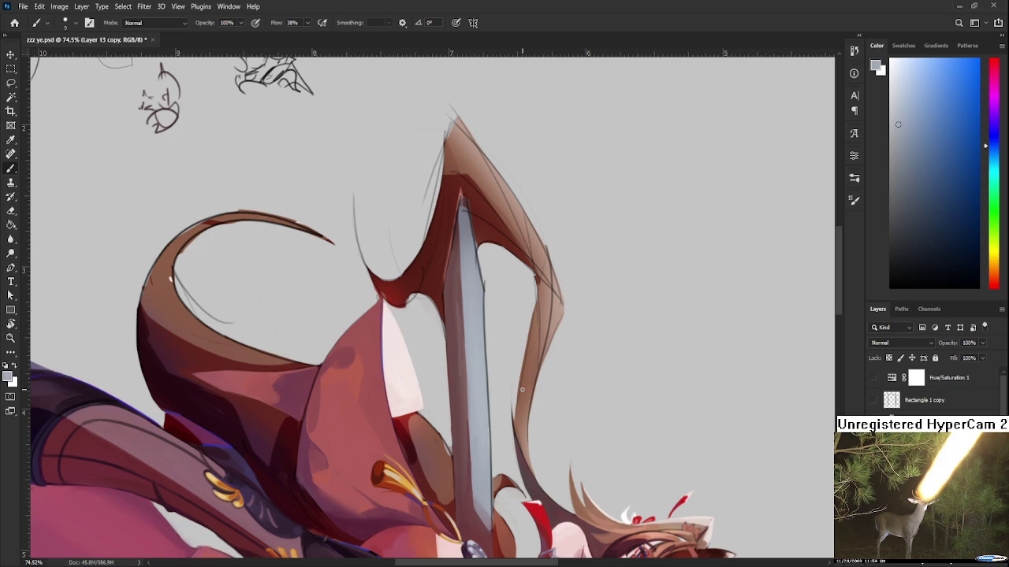
{"action": "scroll", "coordinate": [522, 390], "scroll_direction": "down", "scroll_amount": 2}
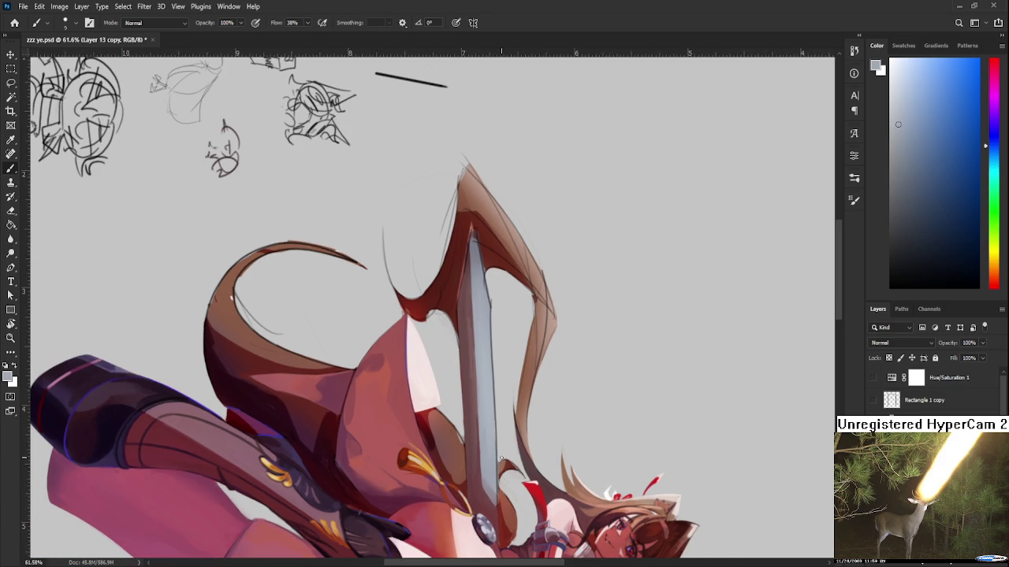
{"action": "scroll", "coordinate": [500, 457], "scroll_direction": "down", "scroll_amount": 2}
{"action": "key", "text": "r"}
{"action": "left_click_drag", "start_coordinate": [500, 457], "coordinate": [344, 332]}
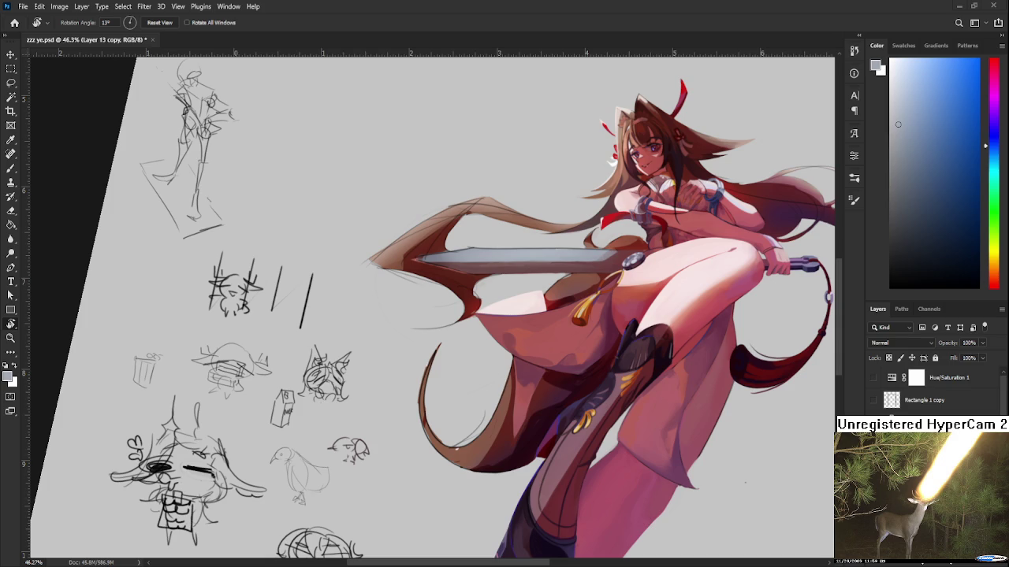
{"action": "left_click_drag", "start_coordinate": [550, 223], "coordinate": [455, 467]}
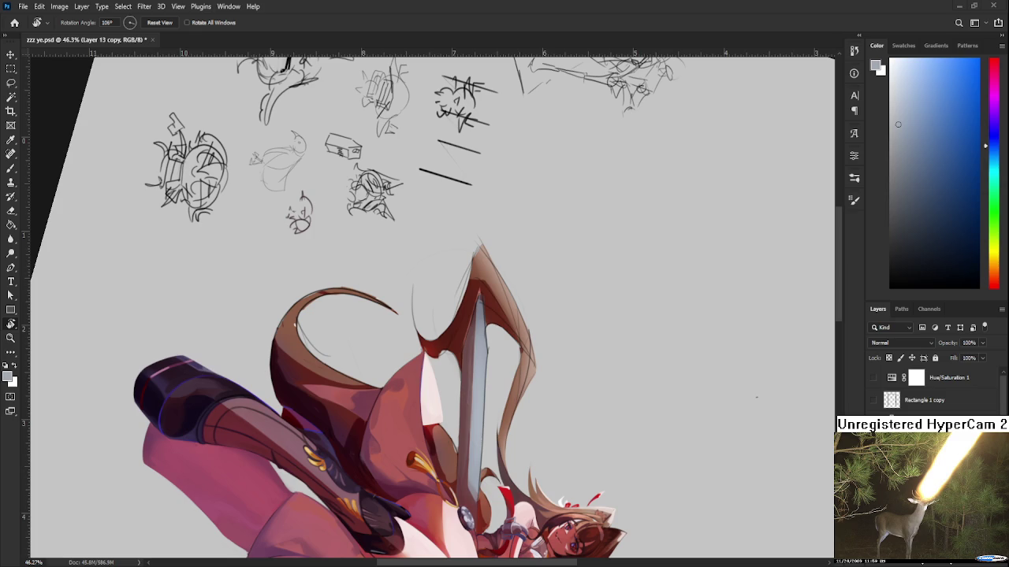
{"action": "scroll", "coordinate": [543, 544], "scroll_direction": "right", "scroll_amount": 3}
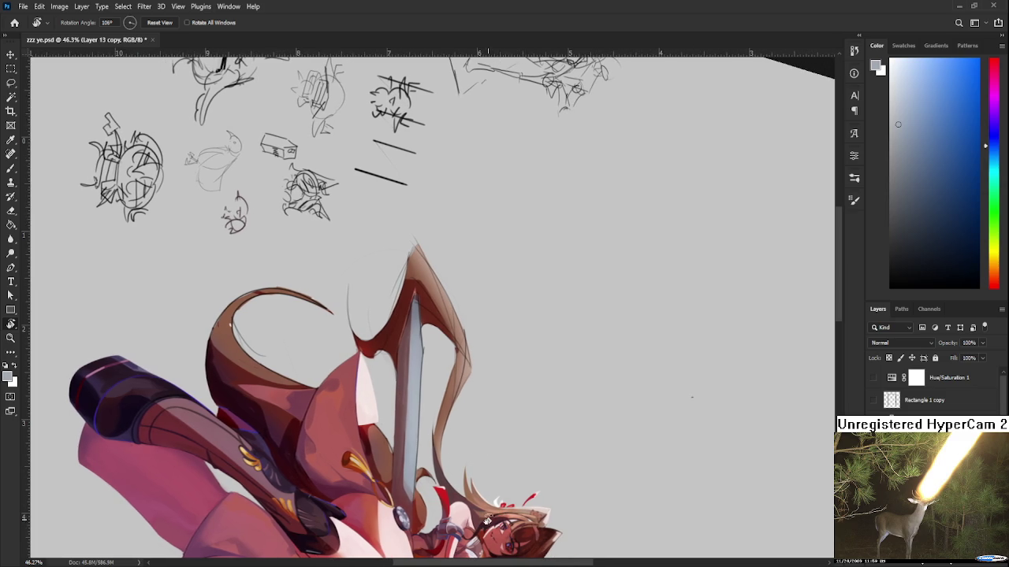
{"action": "scroll", "coordinate": [489, 520], "scroll_direction": "up", "scroll_amount": 2}
{"action": "scroll", "coordinate": [481, 489], "scroll_direction": "up", "scroll_amount": 2}
{"action": "scroll", "coordinate": [476, 457], "scroll_direction": "up", "scroll_amount": 1}
{"action": "scroll", "coordinate": [469, 415], "scroll_direction": "up", "scroll_amount": 2}
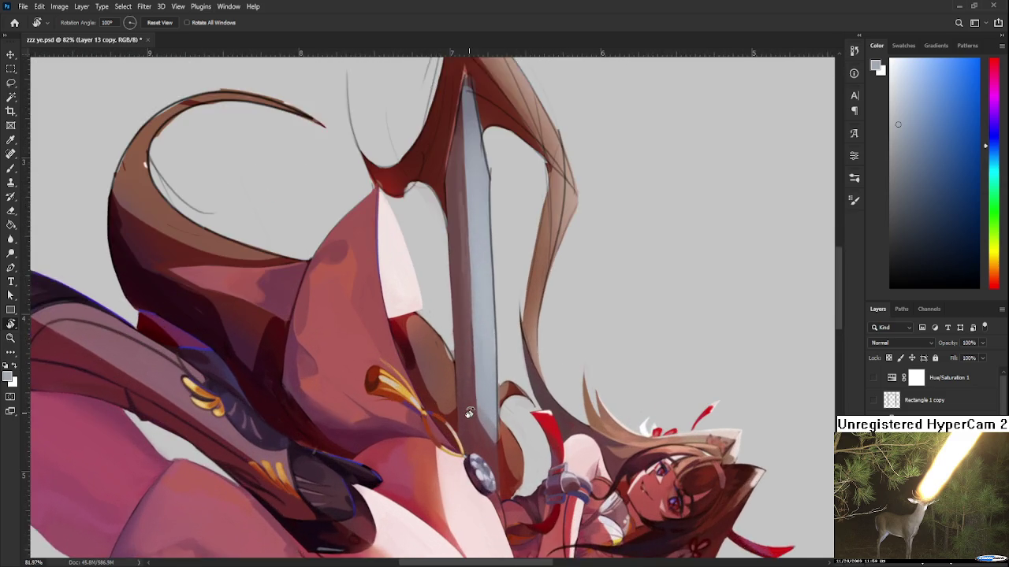
{"action": "scroll", "coordinate": [492, 348], "scroll_direction": "up", "scroll_amount": 1}
{"action": "key", "text": "b"}
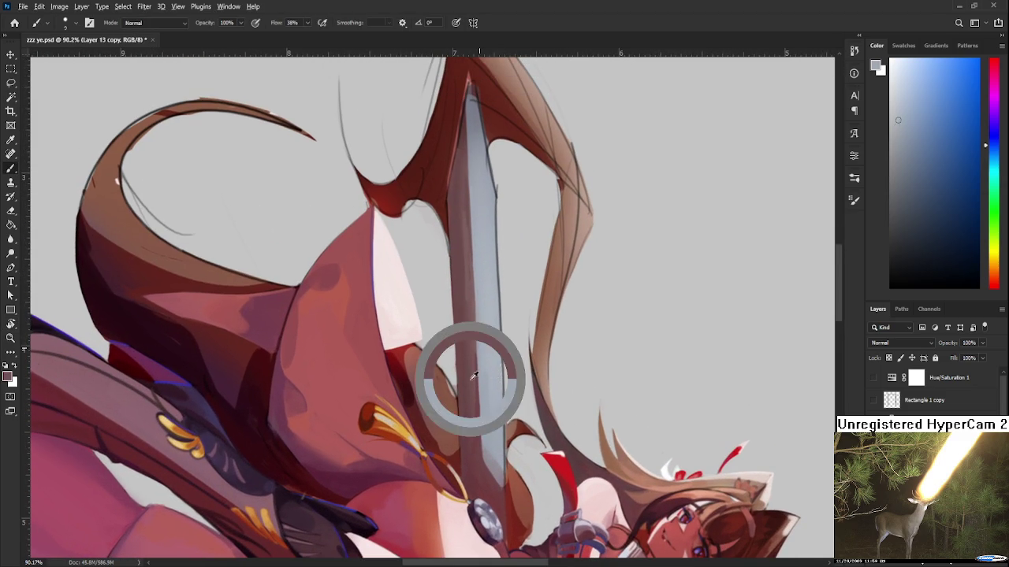
- Sample dark maroon and the blade's light blue-greys down toward the sword tip
{"action": "left_click", "coordinate": [475, 371], "text": "alt"}
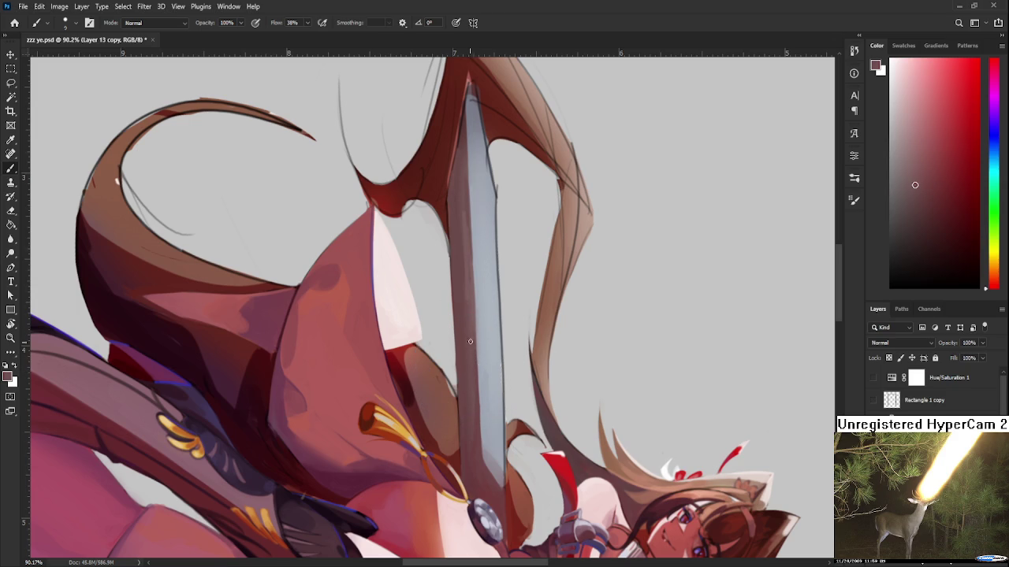
{"action": "left_click", "coordinate": [474, 398], "text": "alt"}
{"action": "left_click", "coordinate": [482, 456], "text": "alt"}
{"action": "left_click", "coordinate": [471, 378], "text": "alt"}
{"action": "left_click", "coordinate": [488, 394], "text": "alt"}
{"action": "left_click", "coordinate": [484, 418], "text": "alt"}
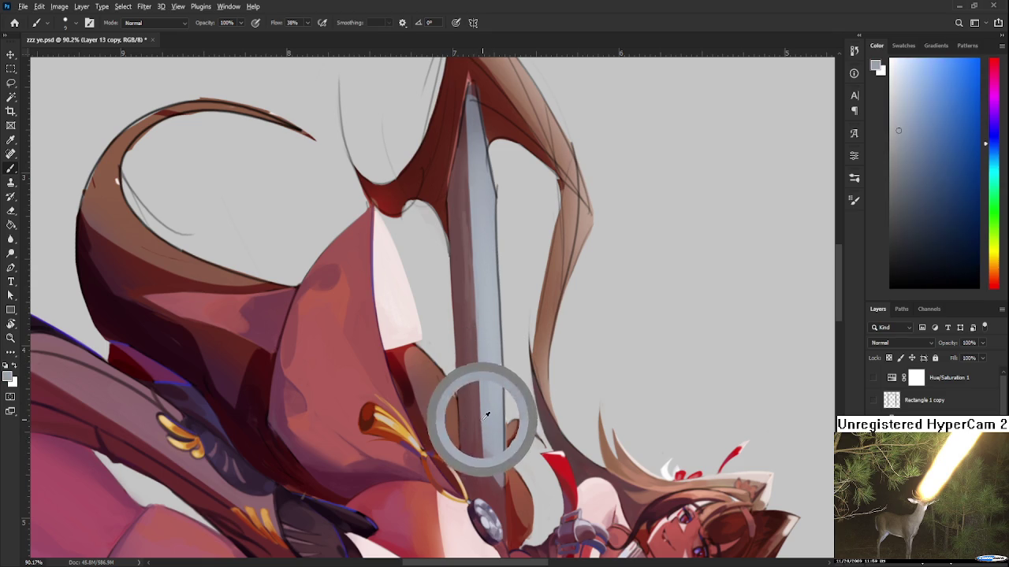
{"action": "left_click", "coordinate": [488, 433], "text": "alt"}
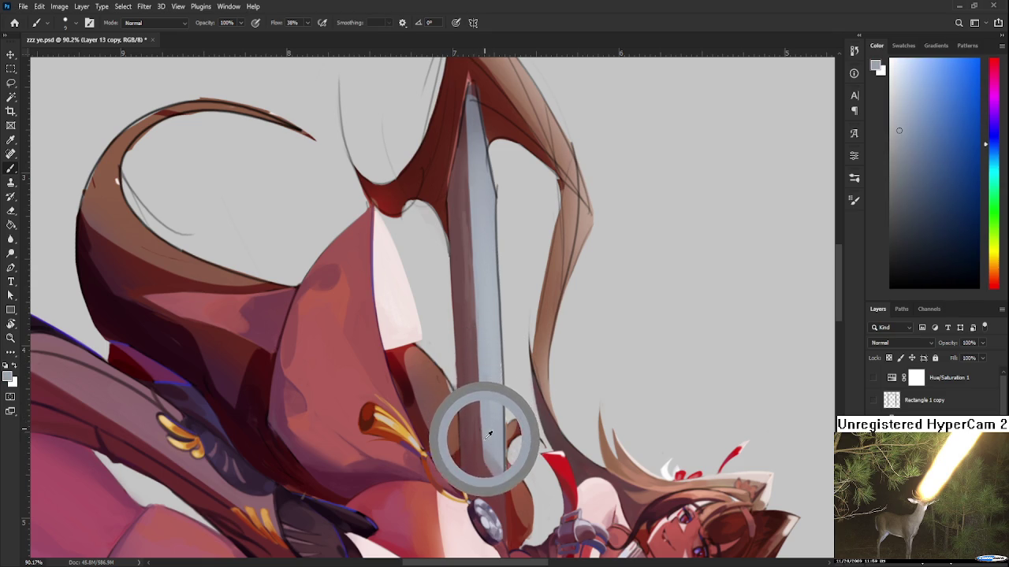
{"action": "left_click", "coordinate": [482, 423], "text": "alt"}
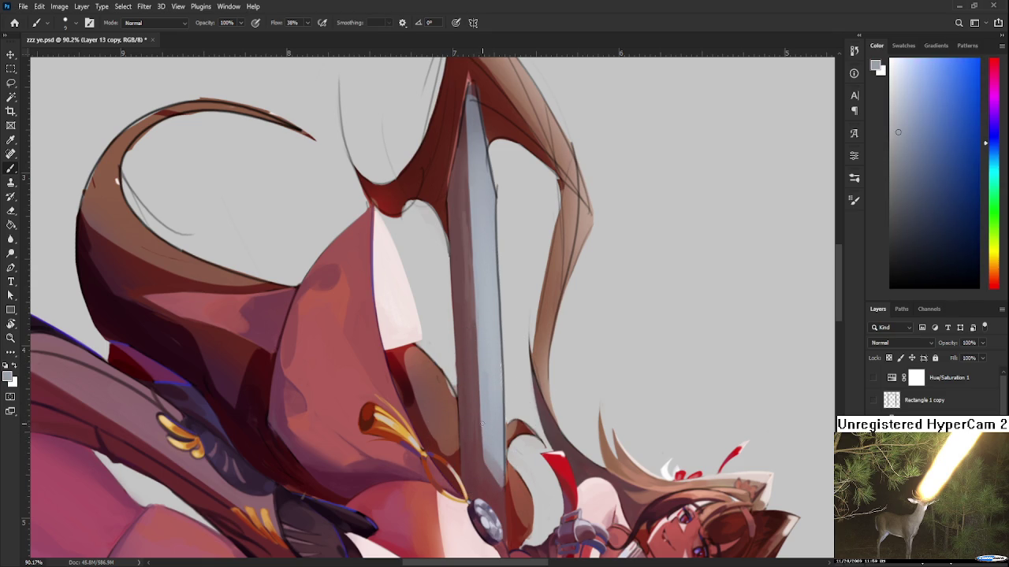
- Paint a stroke along the blade, alternating between its bluish grey and neighbouring dark reds
{"action": "left_click", "coordinate": [479, 429], "text": "alt"}
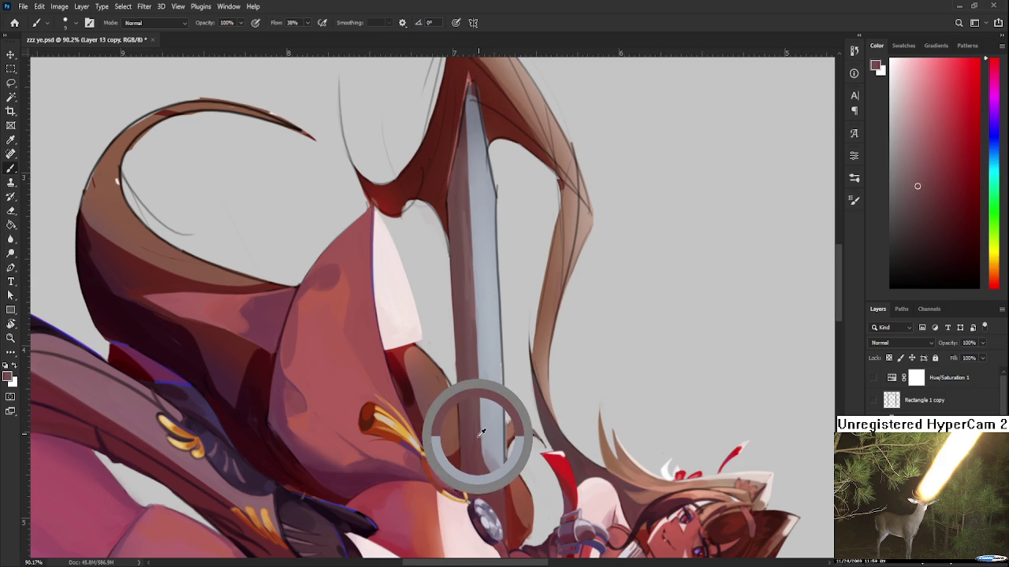
{"action": "mouse_move", "coordinate": [479, 448]}
{"action": "left_mouse_down"}
{"action": "mouse_move", "coordinate": [483, 409]}
{"action": "mouse_move", "coordinate": [481, 442]}
{"action": "mouse_move", "coordinate": [479, 428]}
{"action": "left_mouse_up"}
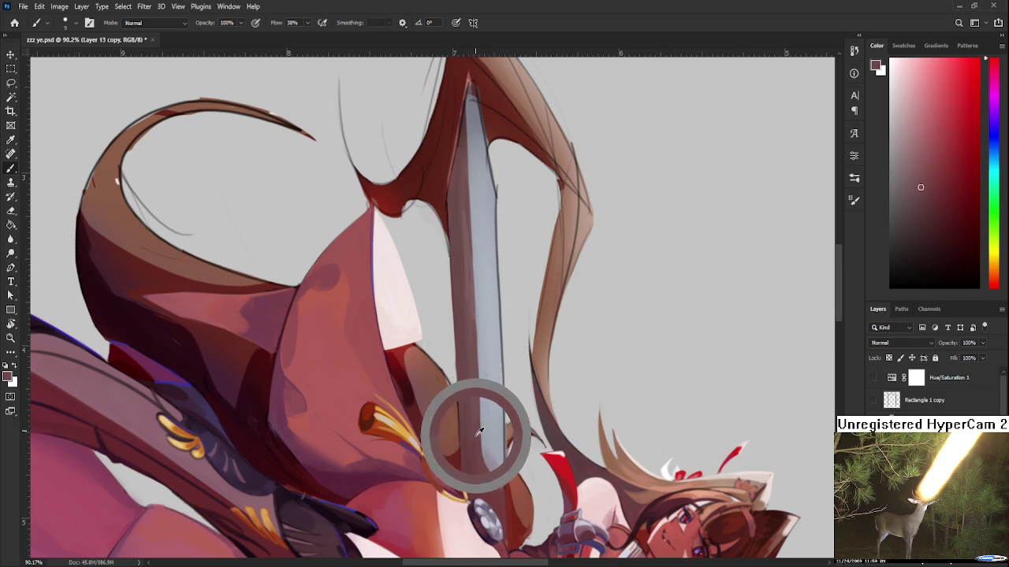
{"action": "left_click", "coordinate": [479, 428], "text": "alt"}
{"action": "left_click_drag", "start_coordinate": [479, 428], "coordinate": [474, 430]}
{"action": "left_click", "coordinate": [478, 422], "text": "alt"}
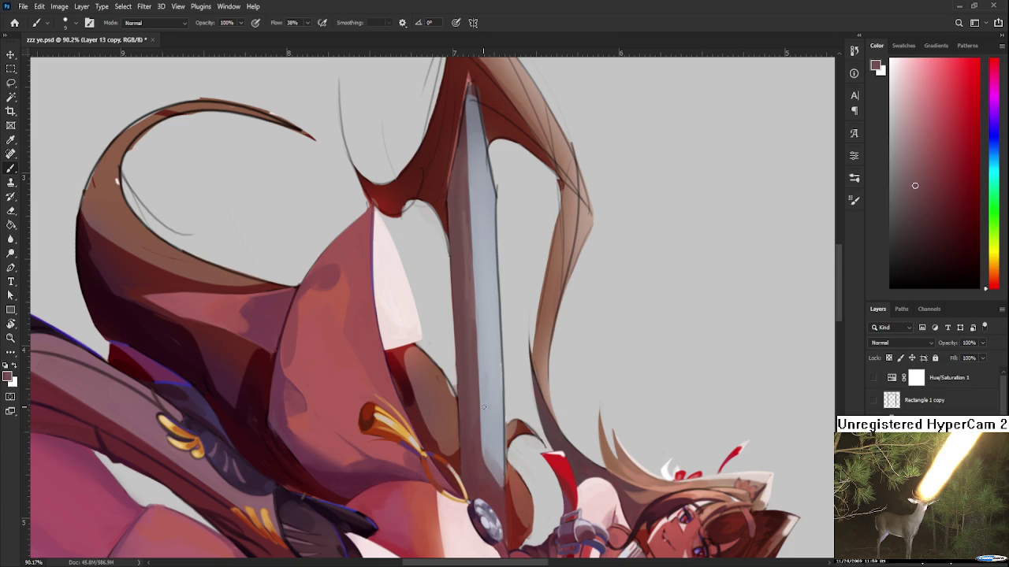
{"action": "left_click", "coordinate": [488, 443], "text": "alt"}
{"action": "left_click", "coordinate": [497, 449], "text": "alt"}
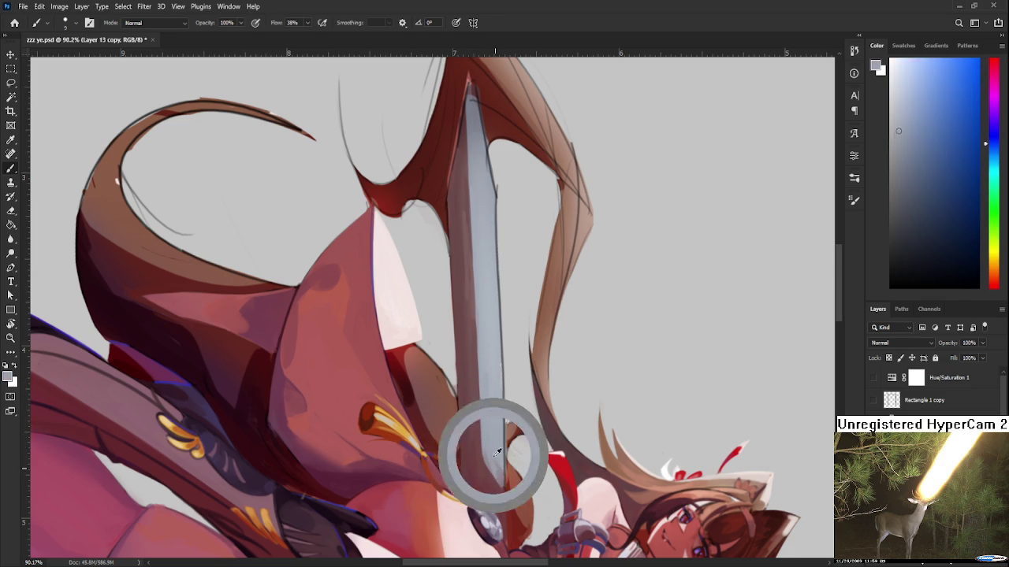
{"action": "left_click", "coordinate": [496, 490], "text": "alt"}
- Move slightly up the blade and resample its colour
{"action": "left_click_drag", "start_coordinate": [496, 490], "coordinate": [500, 468]}
{"action": "left_click", "coordinate": [501, 470], "text": "alt"}
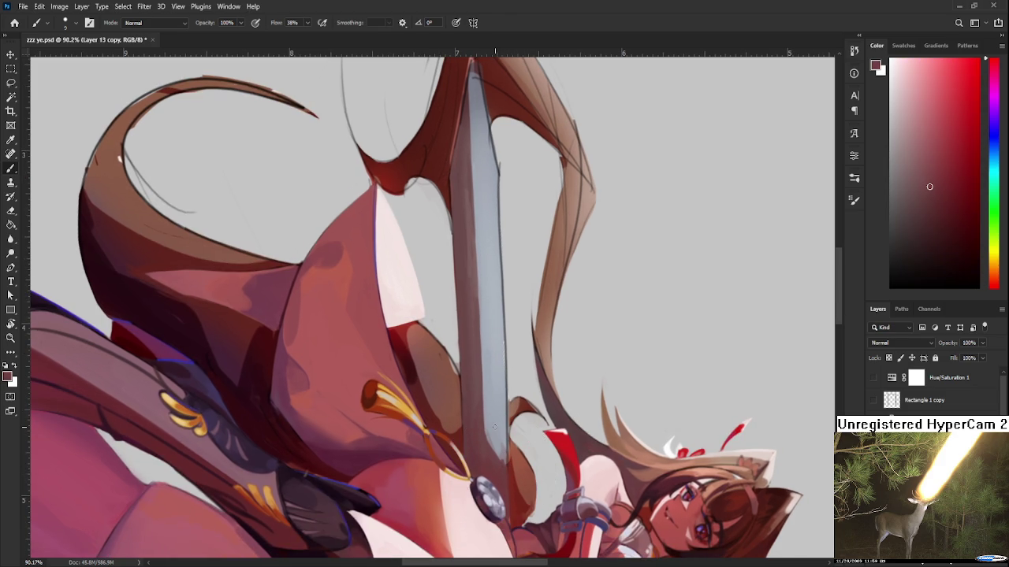
{"action": "scroll", "coordinate": [495, 426], "scroll_direction": "down", "scroll_amount": 2}
{"action": "scroll", "coordinate": [498, 402], "scroll_direction": "down", "scroll_amount": 1}
{"action": "scroll", "coordinate": [501, 379], "scroll_direction": "up", "scroll_amount": 1}
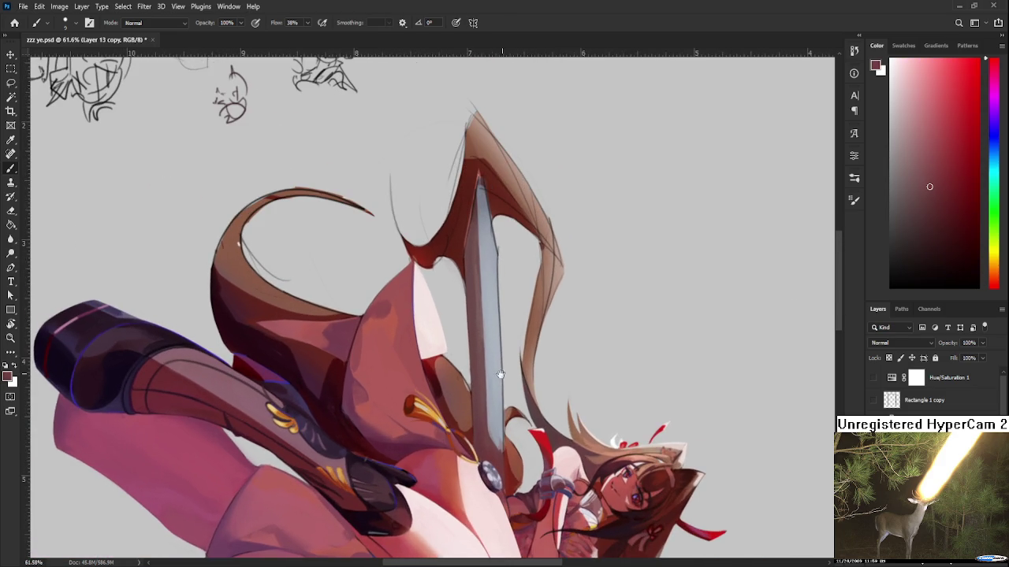
{"action": "left_click_drag", "start_coordinate": [502, 372], "coordinate": [472, 381]}
{"action": "left_click", "coordinate": [457, 412], "text": "alt"}
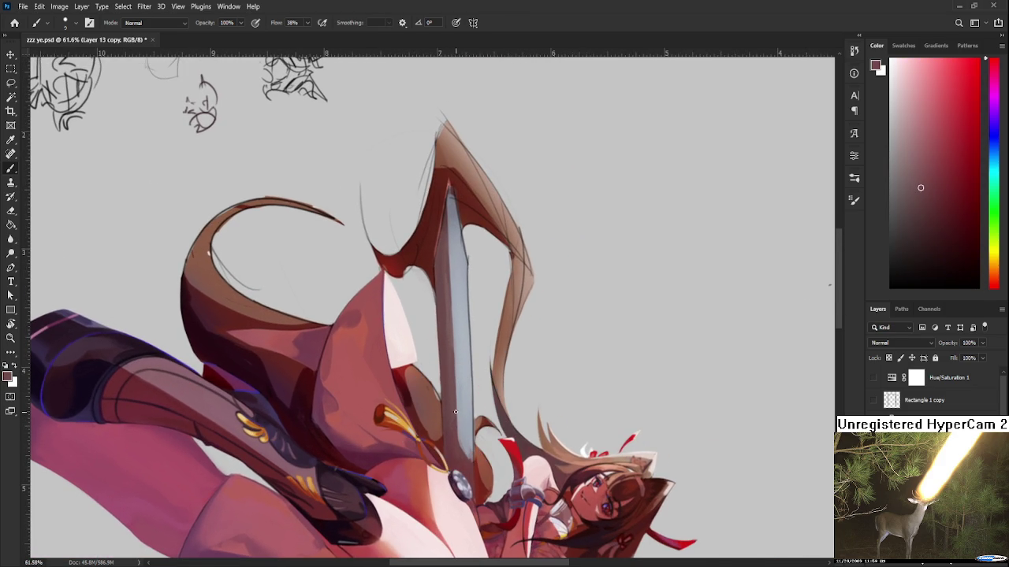
{"action": "left_click", "coordinate": [457, 419], "text": "alt"}
{"action": "left_click", "coordinate": [463, 448], "text": "alt"}
{"action": "left_click", "coordinate": [464, 447], "text": "alt"}
{"action": "left_click", "coordinate": [465, 450], "text": "alt"}
{"action": "left_click", "coordinate": [465, 449], "text": "alt"}
{"action": "scroll", "coordinate": [464, 430], "scroll_direction": "down", "scroll_amount": 2}
{"action": "left_click_drag", "start_coordinate": [464, 430], "coordinate": [483, 341]}
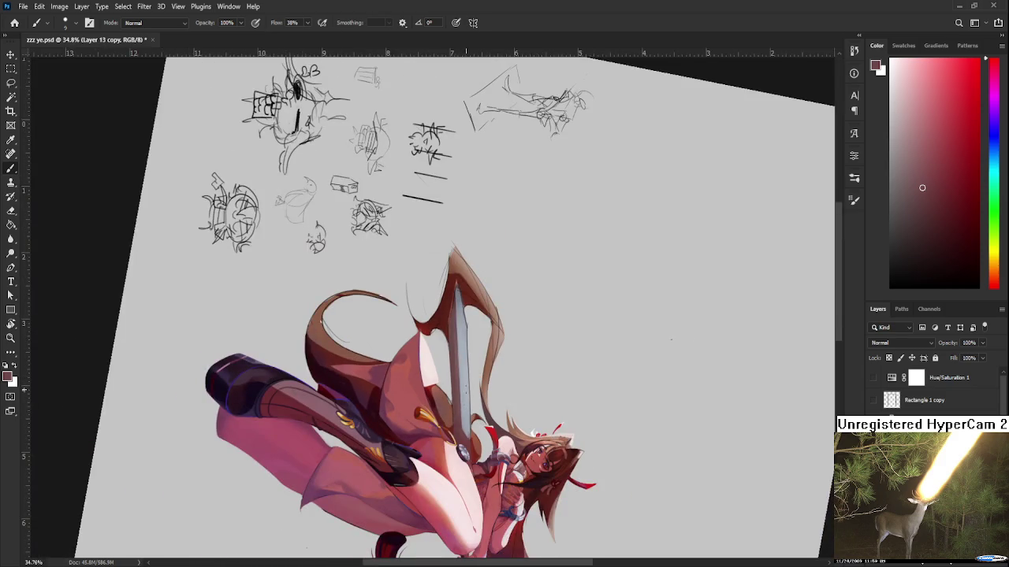
{"action": "scroll", "coordinate": [483, 341], "scroll_direction": "up", "scroll_amount": 1}
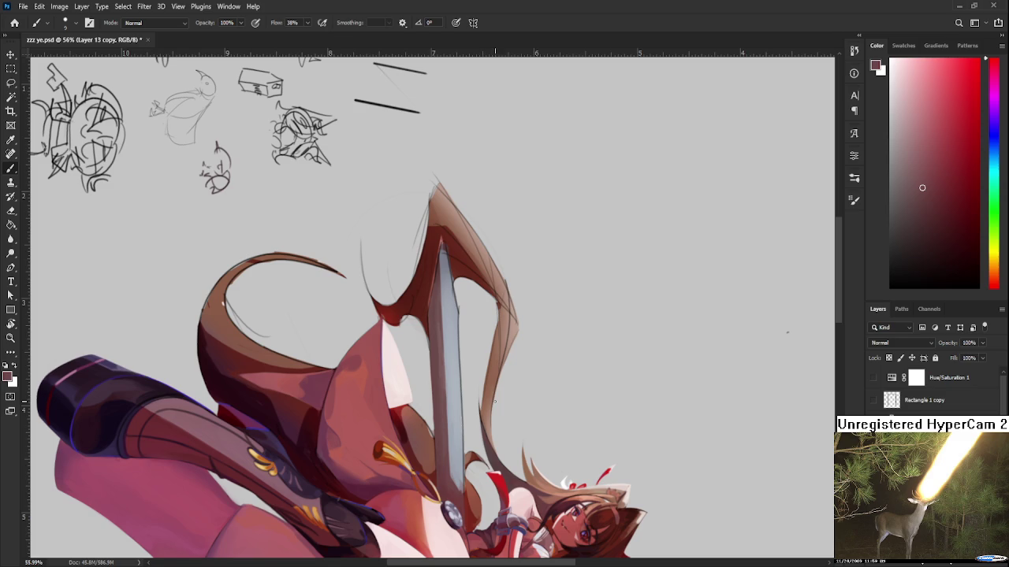
{"action": "scroll", "coordinate": [493, 454], "scroll_direction": "up", "scroll_amount": 2}
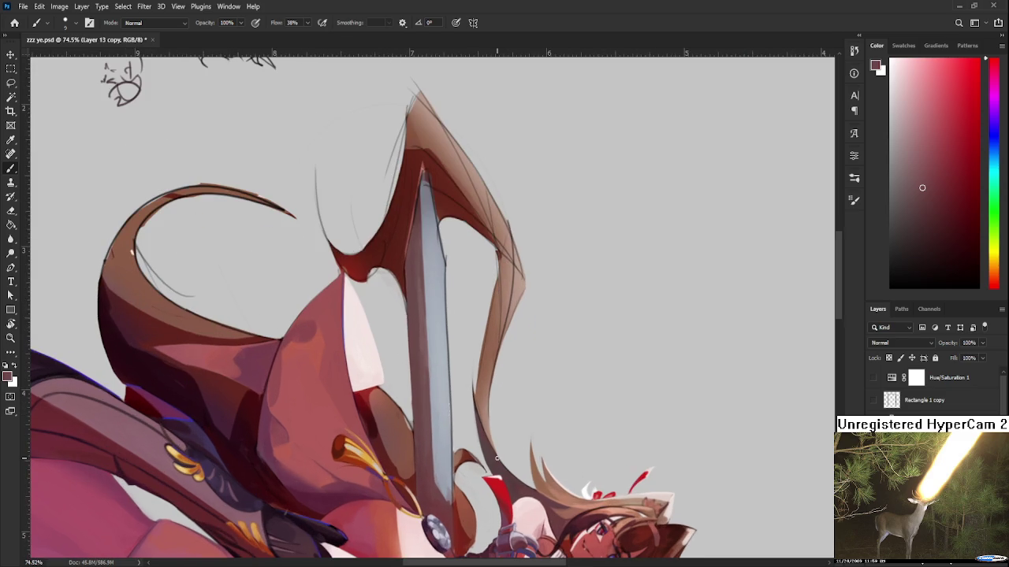
{"action": "key", "text": "r"}
{"action": "left_click_drag", "start_coordinate": [520, 365], "coordinate": [549, 266]}
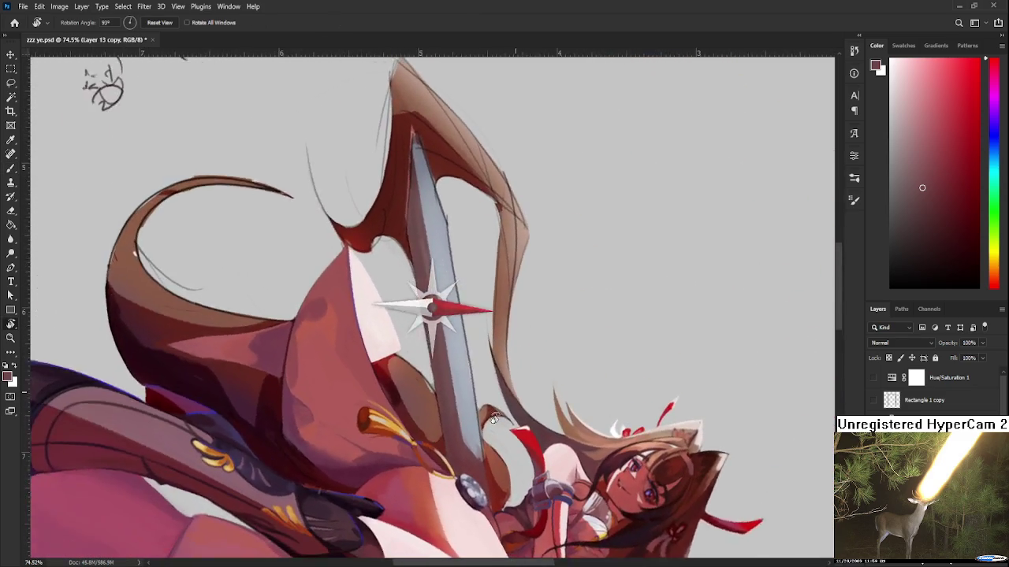
{"action": "left_click_drag", "start_coordinate": [549, 266], "coordinate": [457, 442]}
{"action": "key", "text": "b"}
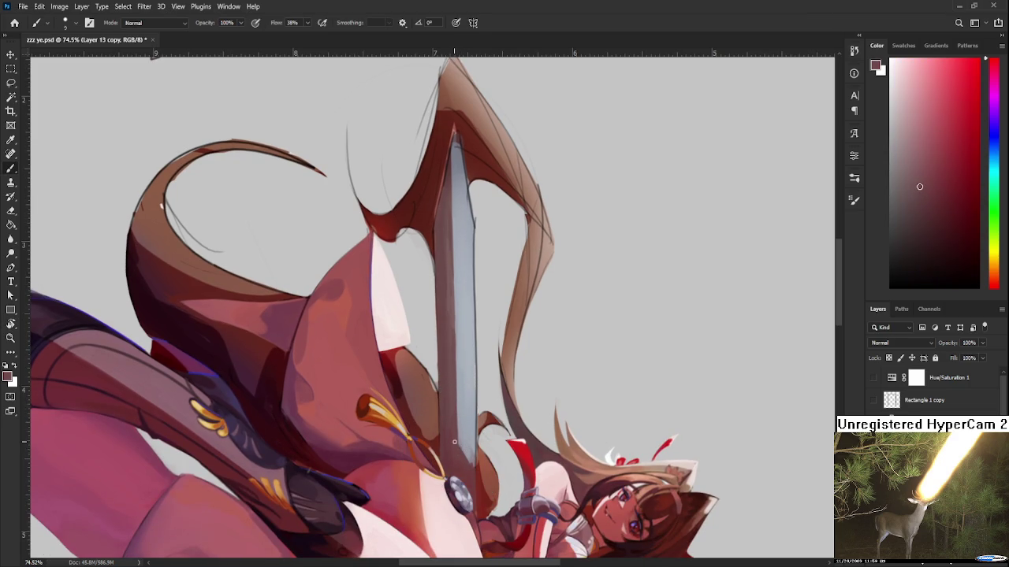
- Sample a very light bluish-white from the sword blade for the highlight
{"action": "left_click", "coordinate": [473, 455], "text": "alt"}
{"action": "left_click", "coordinate": [473, 446], "text": "alt"}
{"action": "left_click", "coordinate": [473, 451], "text": "alt"}
{"action": "left_click_drag", "start_coordinate": [477, 390], "coordinate": [473, 440]}
{"action": "left_click", "coordinate": [467, 419], "text": "alt"}
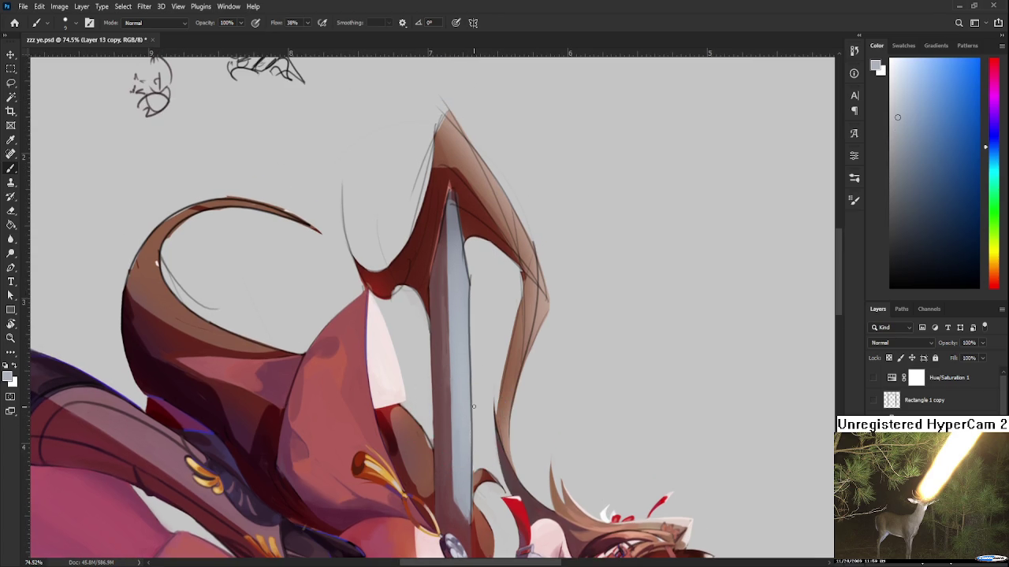
{"action": "left_click", "coordinate": [471, 407], "text": "alt"}
{"action": "left_click", "coordinate": [463, 274], "text": "alt"}
{"action": "left_click_drag", "start_coordinate": [465, 298], "coordinate": [465, 320]}
{"action": "left_click", "coordinate": [460, 305], "text": "alt"}
{"action": "left_click", "coordinate": [461, 317], "text": "alt"}
{"action": "left_click", "coordinate": [463, 292], "text": "alt"}
{"action": "left_click", "coordinate": [467, 343], "text": "alt"}
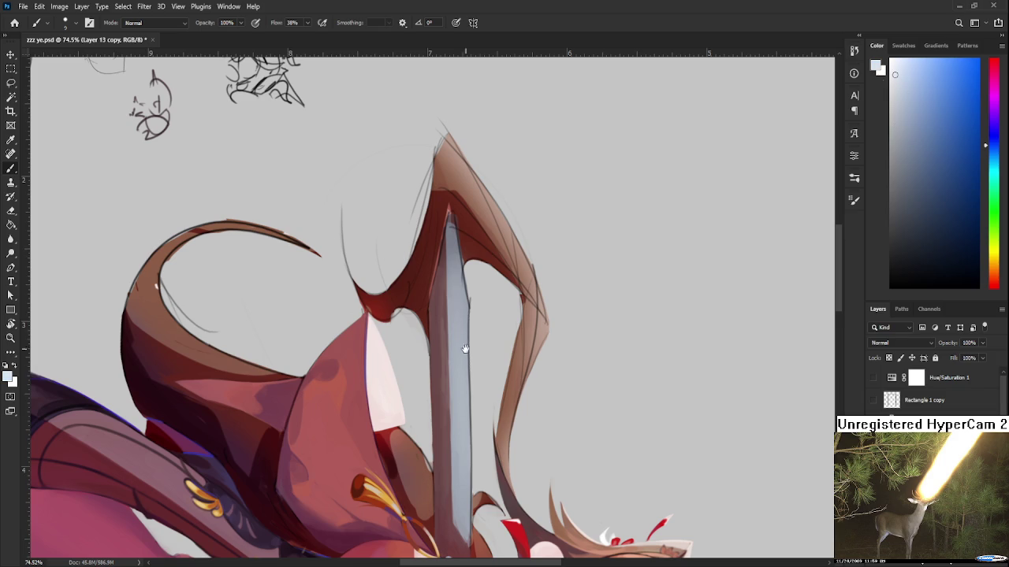
{"action": "left_click_drag", "start_coordinate": [467, 347], "coordinate": [469, 314]}
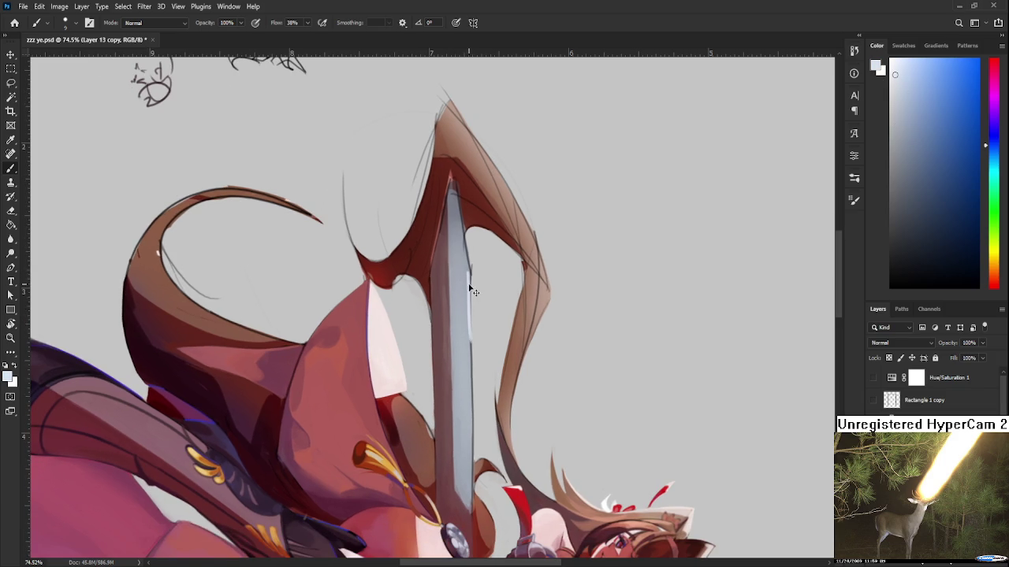
- Paint a thin highlight down the blade's right edge, compare with and without it, and keep it
{"action": "left_click_drag", "start_coordinate": [466, 275], "coordinate": [470, 374]}
{"action": "key", "text": "ctrl+z"}
{"action": "key", "text": "ctrl+shift+z"}
{"action": "key", "text": "ctrl+z"}
{"action": "key", "text": "ctrl+shift+z"}
{"action": "key", "text": "ctrl+z"}
{"action": "key", "text": "ctrl+shift+z"}
{"action": "key", "text": "ctrl+z"}
{"action": "key", "text": "ctrl+z"}
{"action": "key", "text": "ctrl+shift+z"}
{"action": "key", "text": "ctrl+z"}
{"action": "key", "text": "ctrl+shift+z"}
{"action": "key", "text": "ctrl+z"}
{"action": "key", "text": "ctrl+shift+z"}
{"action": "key", "text": "ctrl+shift+z"}
{"action": "key", "text": "ctrl+z"}
{"action": "key", "text": "ctrl+shift+z"}
{"action": "key", "text": "ctrl+z"}
{"action": "key", "text": "ctrl+shift+z"}
{"action": "key", "text": "ctrl+z"}
{"action": "key", "text": "ctrl+shift+z"}
{"action": "key", "text": "r"}
{"action": "mouse_move", "coordinate": [457, 421]}
{"action": "left_mouse_down"}
{"action": "mouse_move", "coordinate": [506, 265]}
{"action": "mouse_move", "coordinate": [549, 301]}
{"action": "left_mouse_up"}
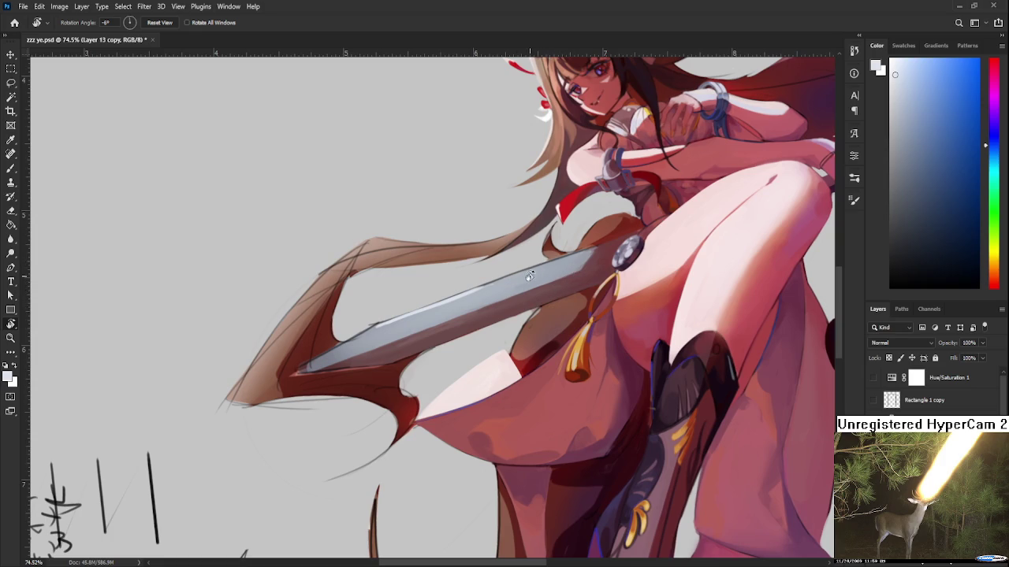
- Sample a range of darker and lighter greys along the diagonally rotated blade
{"action": "left_click_drag", "start_coordinate": [498, 284], "coordinate": [481, 298]}
{"action": "key", "text": "b"}
{"action": "left_click", "coordinate": [479, 298], "text": "alt"}
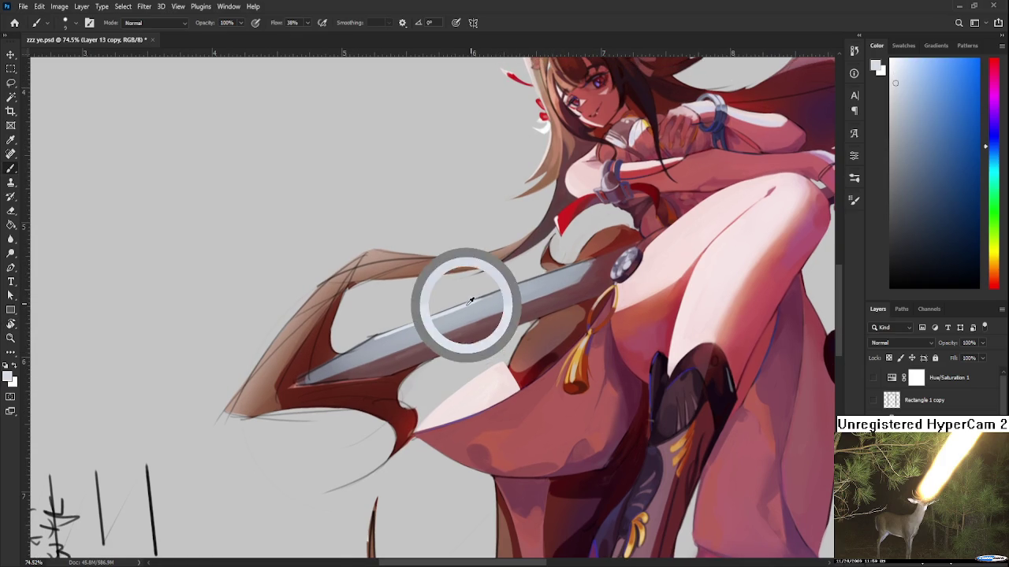
{"action": "left_click", "coordinate": [498, 292], "text": "alt"}
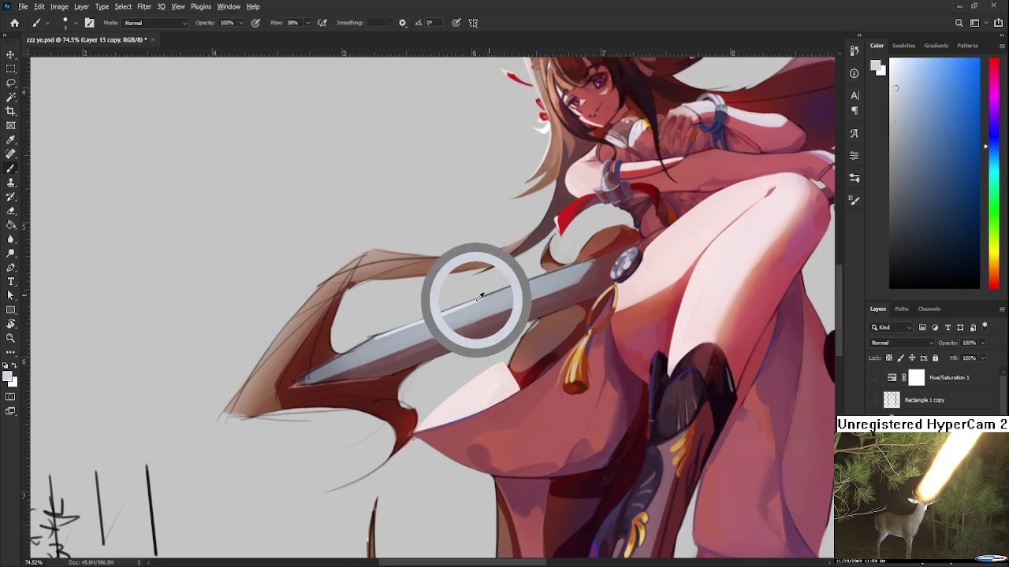
{"action": "left_click", "coordinate": [473, 300], "text": "alt"}
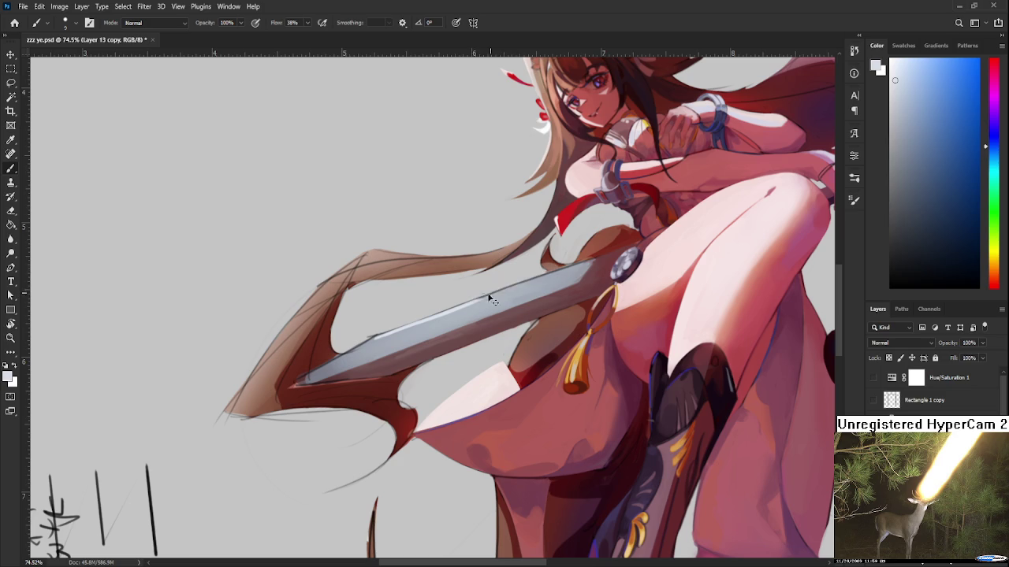
{"action": "left_click", "coordinate": [486, 296], "text": "alt"}
{"action": "left_click", "coordinate": [468, 302], "text": "alt"}
{"action": "left_click", "coordinate": [510, 292], "text": "alt"}
{"action": "left_click", "coordinate": [526, 288], "text": "alt"}
{"action": "left_click", "coordinate": [567, 274], "text": "alt"}
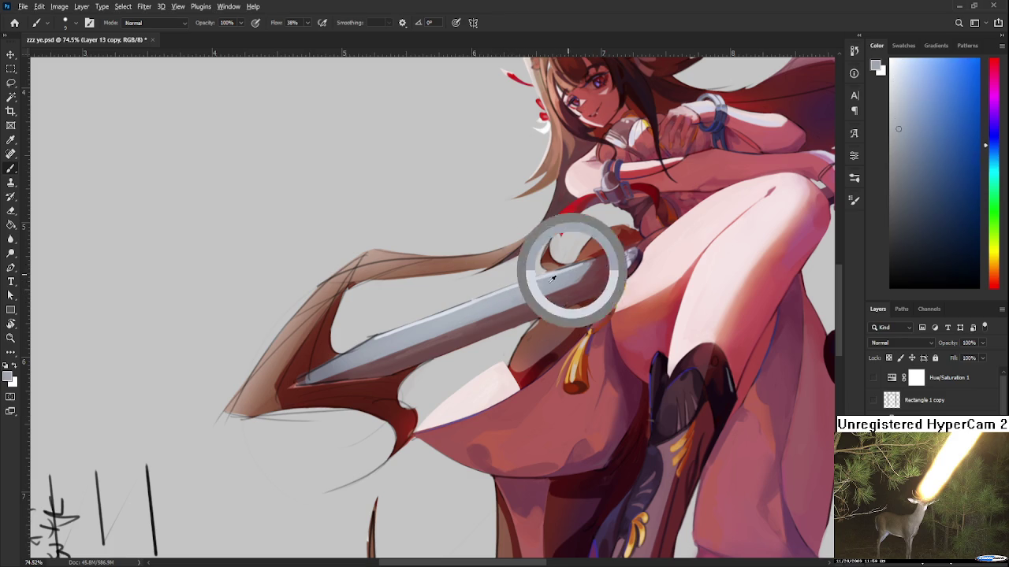
{"action": "left_click", "coordinate": [524, 278], "text": "alt"}
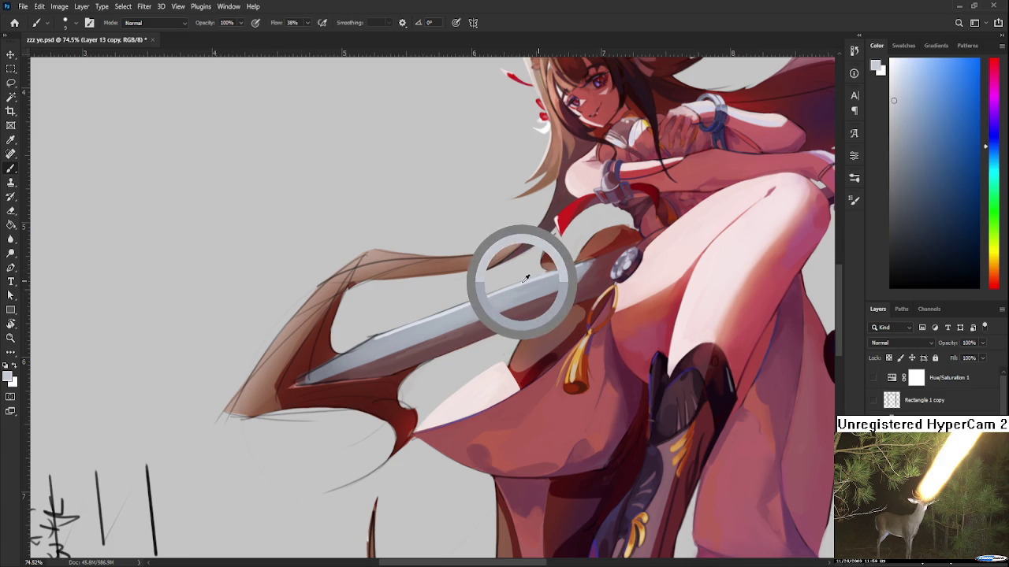
{"action": "left_click", "coordinate": [543, 279], "text": "alt"}
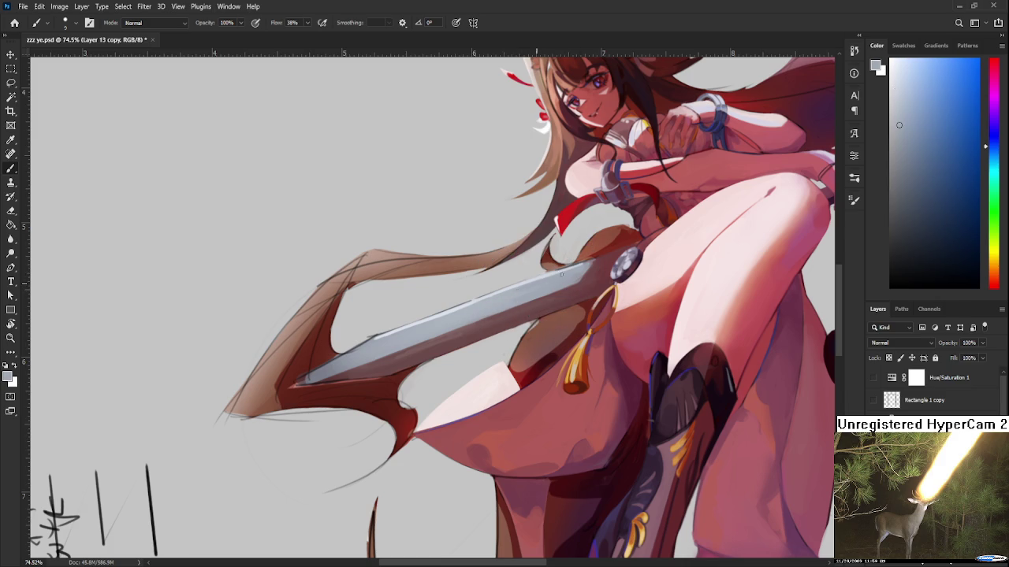
{"action": "left_click", "coordinate": [494, 303], "text": "alt"}
{"action": "left_click", "coordinate": [518, 298], "text": "alt"}
{"action": "left_click", "coordinate": [540, 285], "text": "alt"}
{"action": "left_click", "coordinate": [503, 299], "text": "alt"}
{"action": "left_click", "coordinate": [518, 277], "text": "alt"}
{"action": "left_click", "coordinate": [484, 297], "text": "alt"}
{"action": "left_click", "coordinate": [495, 300], "text": "alt"}
{"action": "left_click", "coordinate": [521, 295], "text": "alt"}
{"action": "left_click", "coordinate": [561, 279], "text": "alt"}
{"action": "left_click", "coordinate": [533, 285], "text": "alt"}
{"action": "left_click", "coordinate": [520, 292], "text": "alt"}
{"action": "left_click", "coordinate": [536, 285], "text": "alt"}
- With the view turned back upright, paint a light grey-blue stroke down the blade's right edge
{"action": "key", "text": "r"}
{"action": "mouse_move", "coordinate": [587, 284]}
{"action": "left_mouse_down"}
{"action": "mouse_move", "coordinate": [419, 429]}
{"action": "mouse_move", "coordinate": [431, 356]}
{"action": "left_mouse_up"}
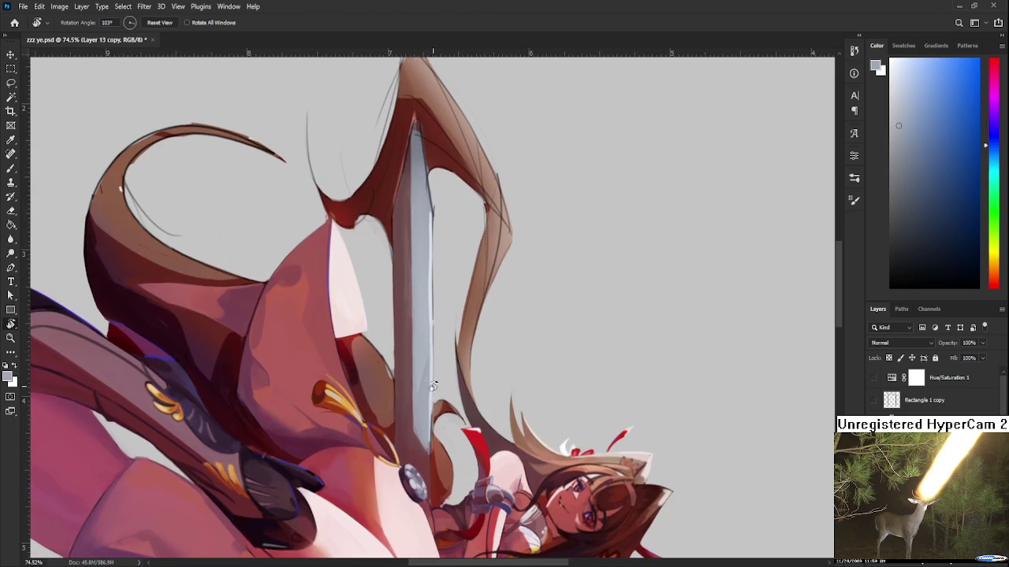
{"action": "key", "text": "b"}
{"action": "left_click", "coordinate": [431, 354], "text": "alt"}
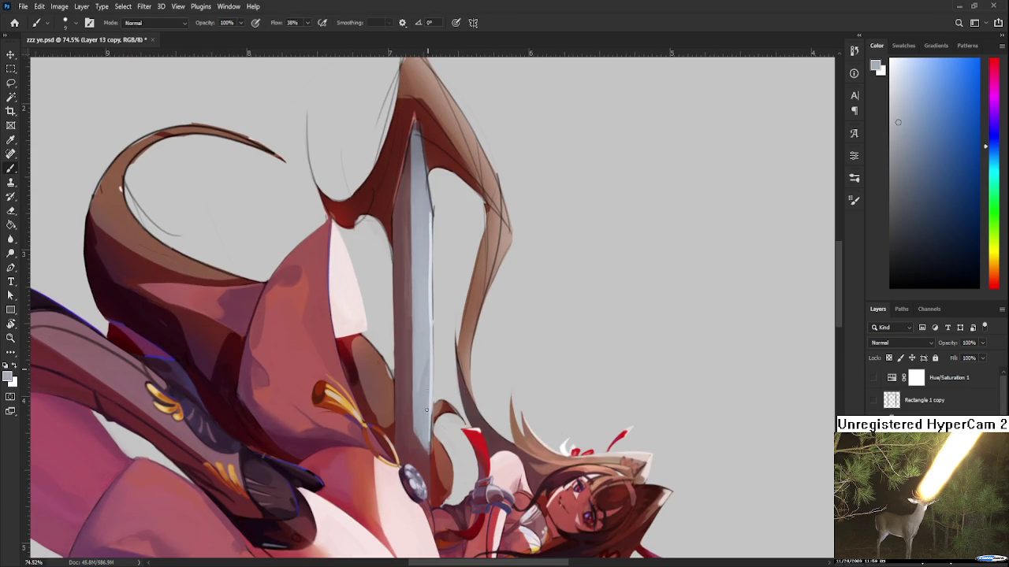
{"action": "left_click", "coordinate": [429, 382], "text": "alt"}
{"action": "left_click", "coordinate": [432, 370], "text": "alt"}
{"action": "left_click_drag", "start_coordinate": [430, 418], "coordinate": [439, 349]}
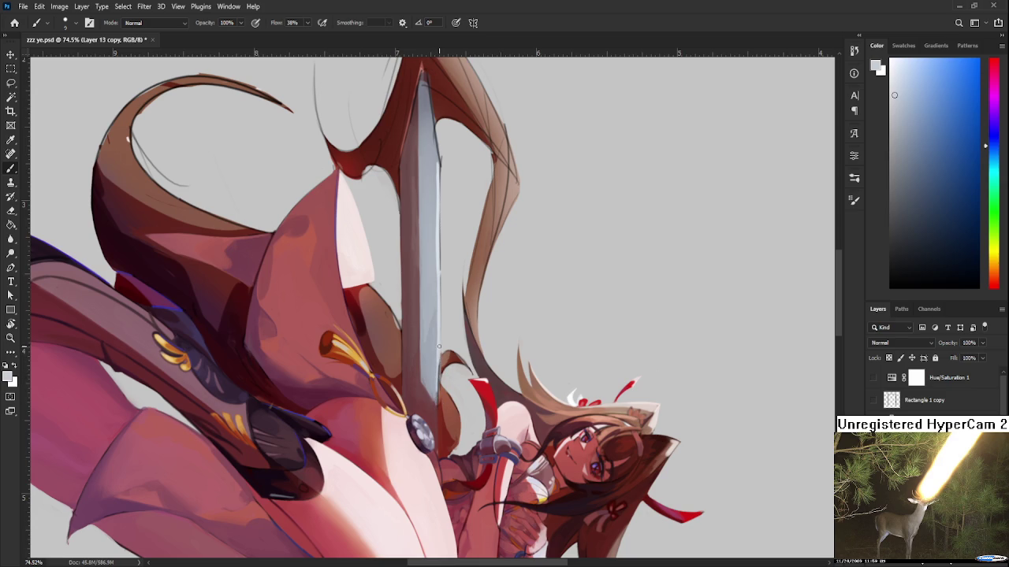
{"action": "left_click", "coordinate": [438, 381], "text": "alt"}
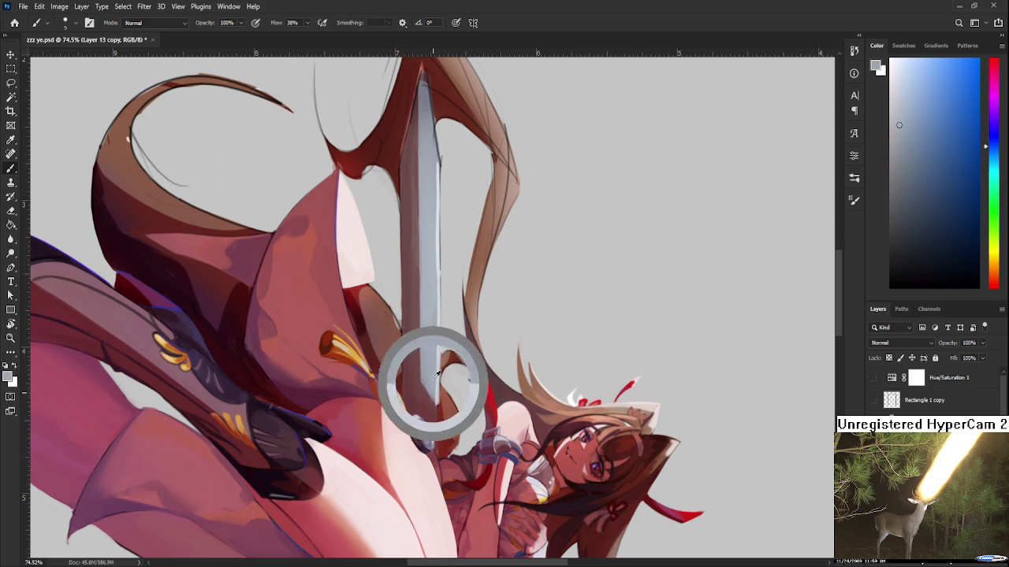
{"action": "left_click", "coordinate": [433, 400], "text": "alt"}
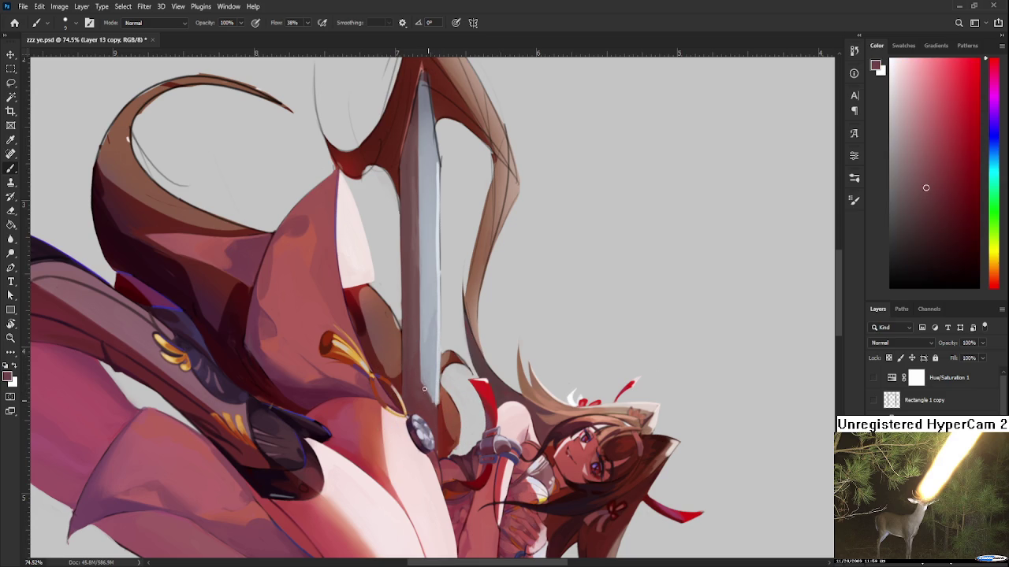
{"action": "left_click", "coordinate": [439, 402], "text": "alt"}
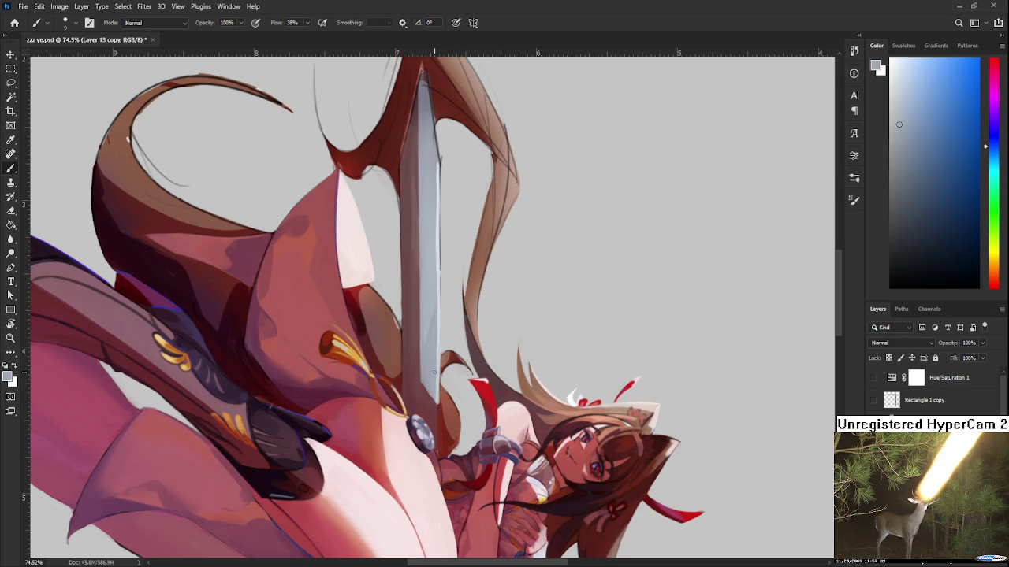
{"action": "scroll", "coordinate": [546, 358], "scroll_direction": "down", "scroll_amount": 3}
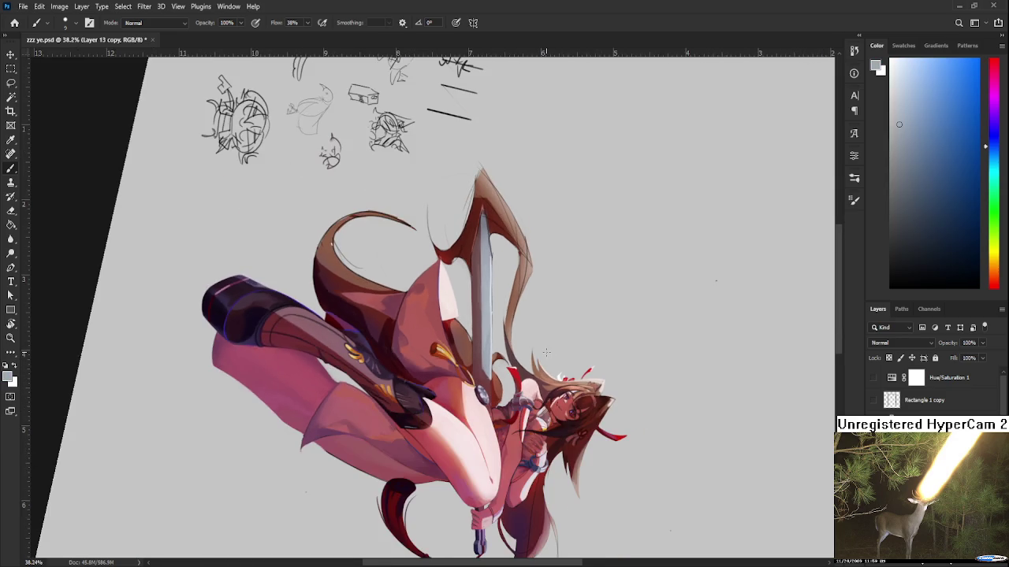
{"action": "scroll", "coordinate": [517, 355], "scroll_direction": "up", "scroll_amount": 3}
{"action": "scroll", "coordinate": [488, 362], "scroll_direction": "up", "scroll_amount": 2}
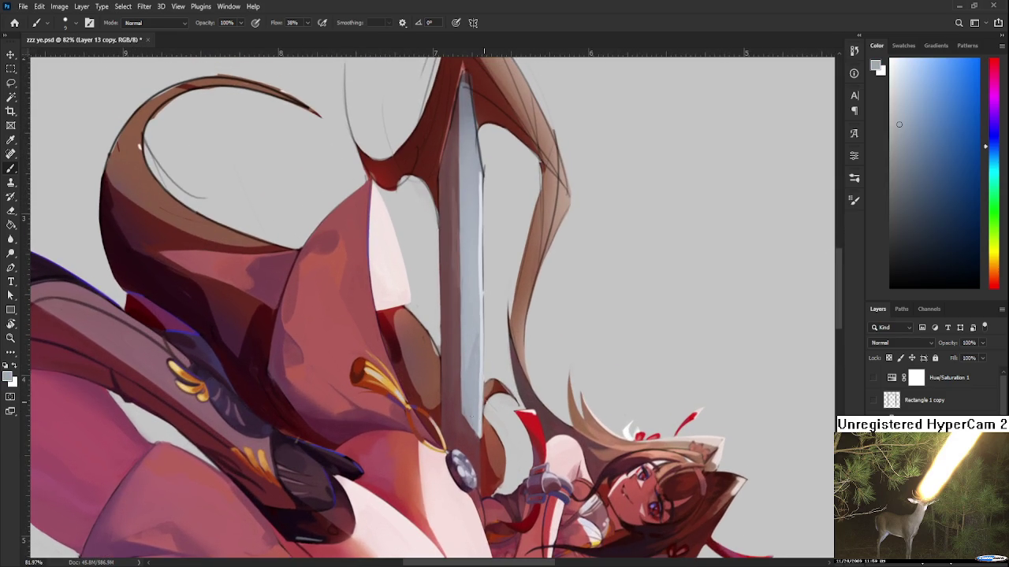
{"action": "left_click", "coordinate": [483, 348], "text": "alt"}
{"action": "mouse_move", "coordinate": [480, 387]}
{"action": "left_mouse_down"}
{"action": "mouse_move", "coordinate": [480, 329]}
{"action": "mouse_move", "coordinate": [477, 421]}
{"action": "left_mouse_up"}
- Resample lighter blade greys and paint more light highlights higher along the blade
{"action": "scroll", "coordinate": [479, 414], "scroll_direction": "up", "scroll_amount": 2}
{"action": "scroll", "coordinate": [480, 401], "scroll_direction": "up", "scroll_amount": 1}
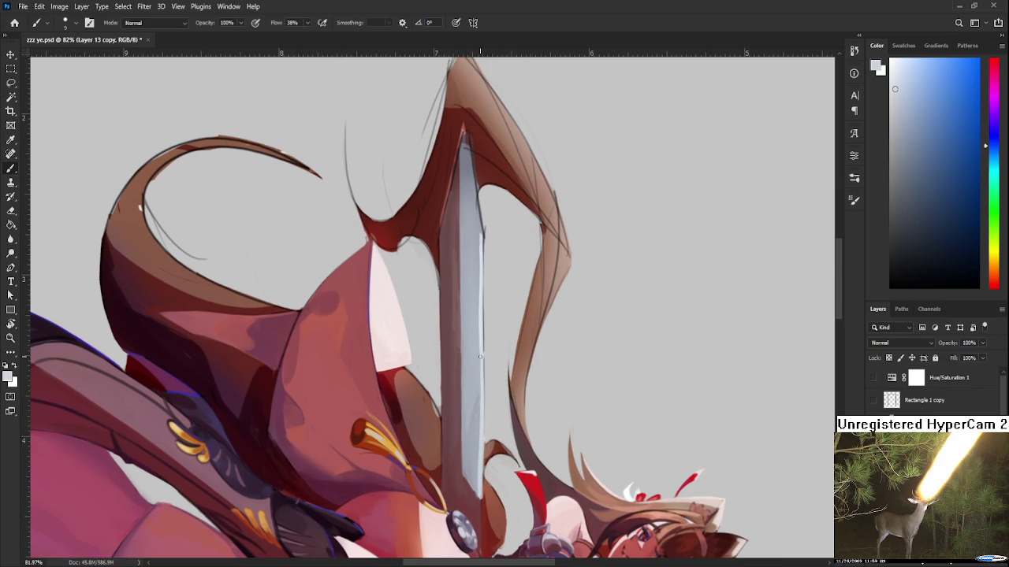
{"action": "left_click", "coordinate": [479, 367], "text": "alt"}
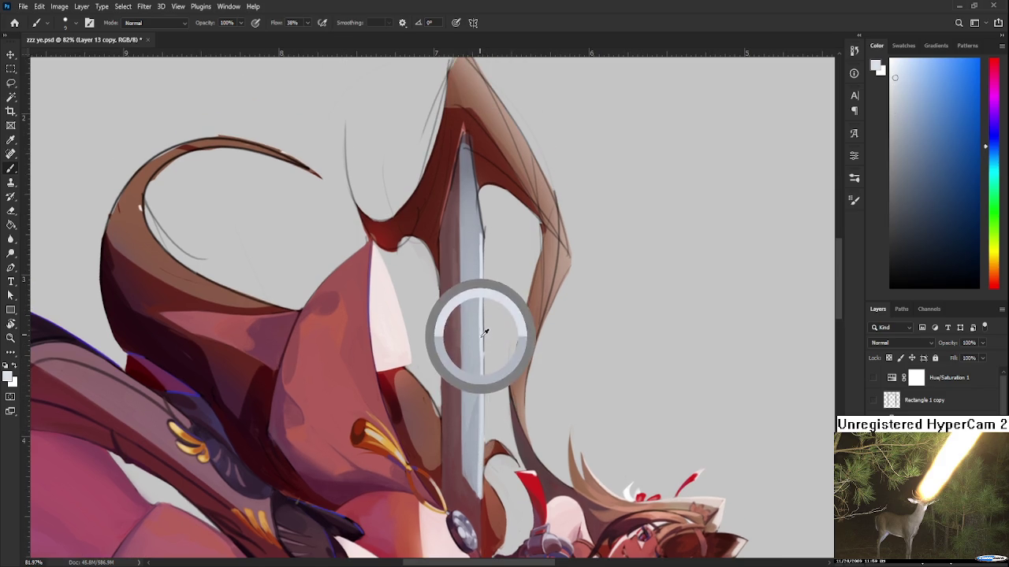
{"action": "left_click", "coordinate": [478, 339], "text": "alt"}
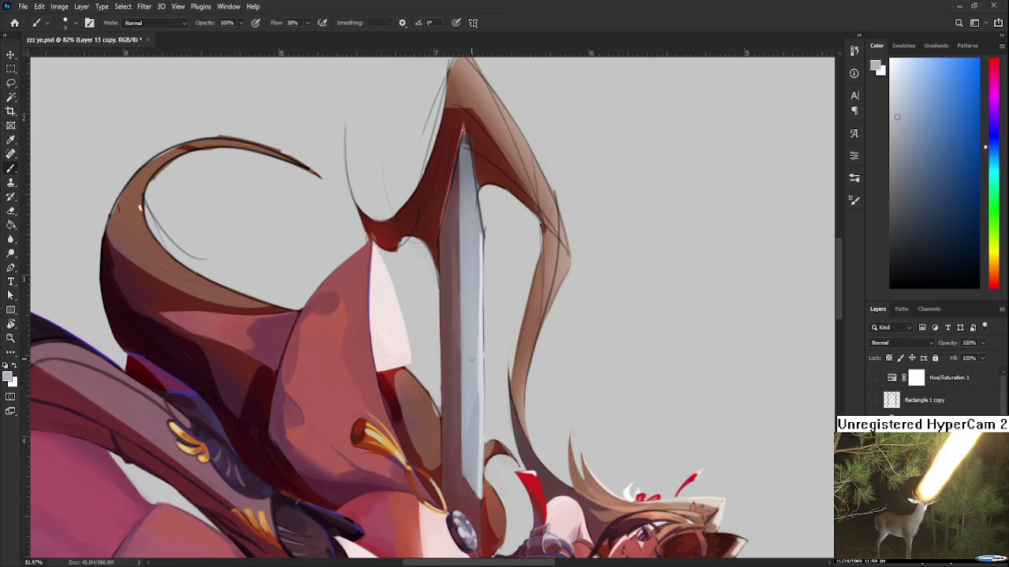
{"action": "scroll", "coordinate": [471, 340], "scroll_direction": "down", "scroll_amount": 1}
{"action": "left_click", "coordinate": [473, 336], "text": "alt"}
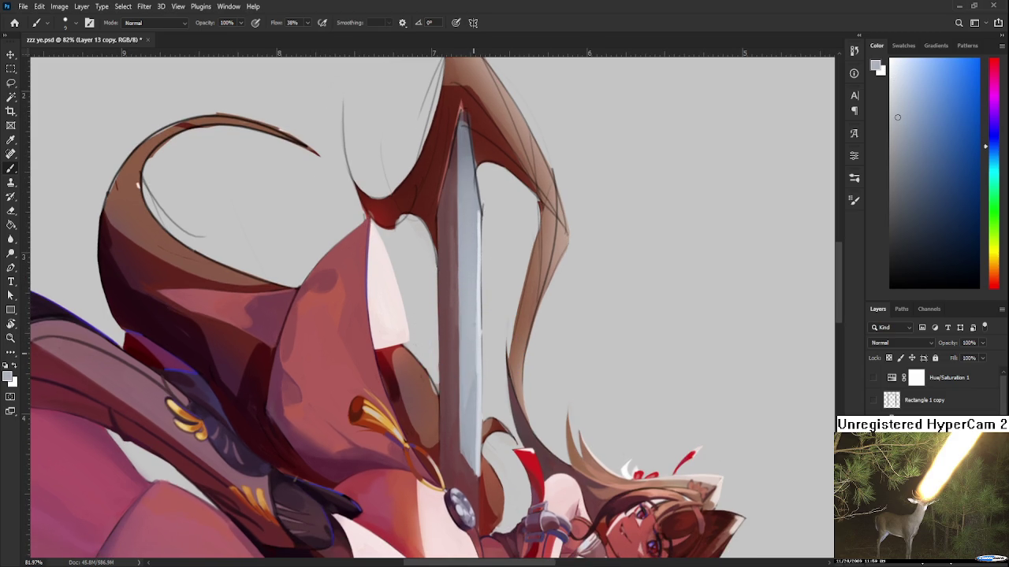
{"action": "left_click", "coordinate": [479, 334], "text": "alt"}
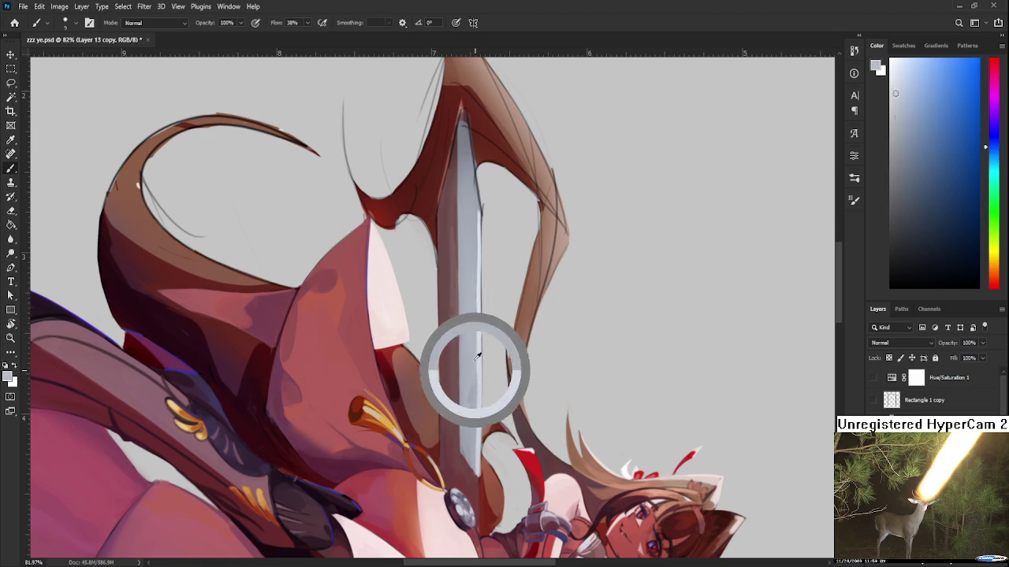
{"action": "left_click", "coordinate": [477, 364], "text": "alt"}
{"action": "scroll", "coordinate": [479, 326], "scroll_direction": "up", "scroll_amount": 2}
{"action": "left_click", "coordinate": [476, 350], "text": "alt"}
{"action": "scroll", "coordinate": [476, 331], "scroll_direction": "up", "scroll_amount": 1}
{"action": "left_click", "coordinate": [478, 343], "text": "alt"}
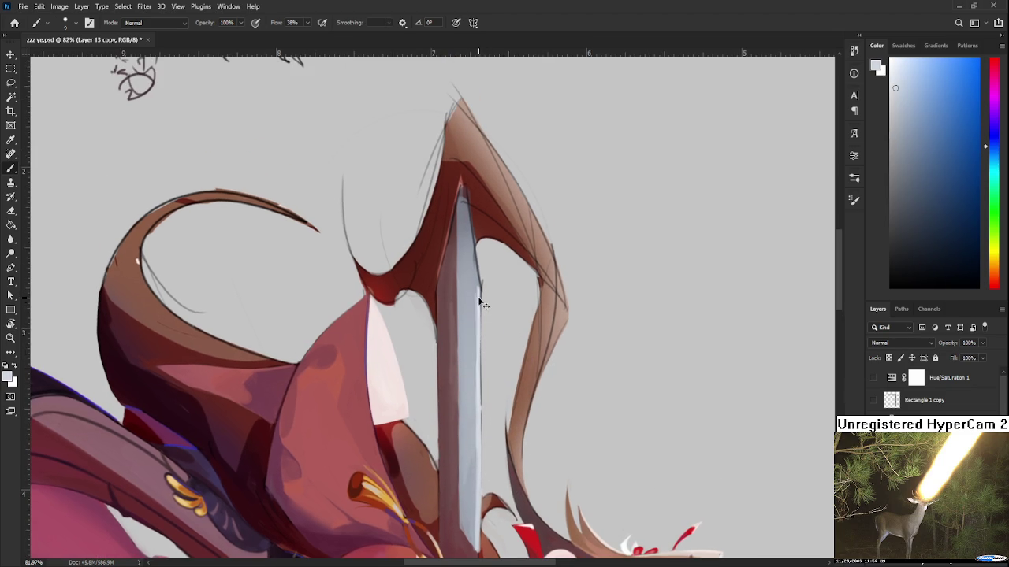
{"action": "scroll", "coordinate": [476, 340], "scroll_direction": "up", "scroll_amount": 1}
{"action": "scroll", "coordinate": [476, 340], "scroll_direction": "up", "scroll_amount": 1}
{"action": "left_click", "coordinate": [477, 346], "text": "alt"}
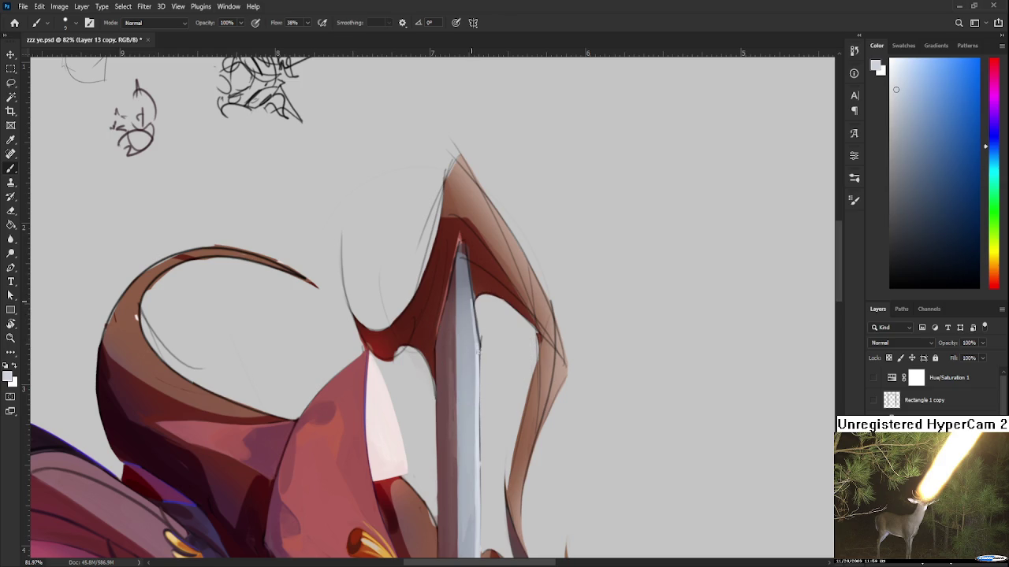
{"action": "scroll", "coordinate": [469, 306], "scroll_direction": "up", "scroll_amount": 1}
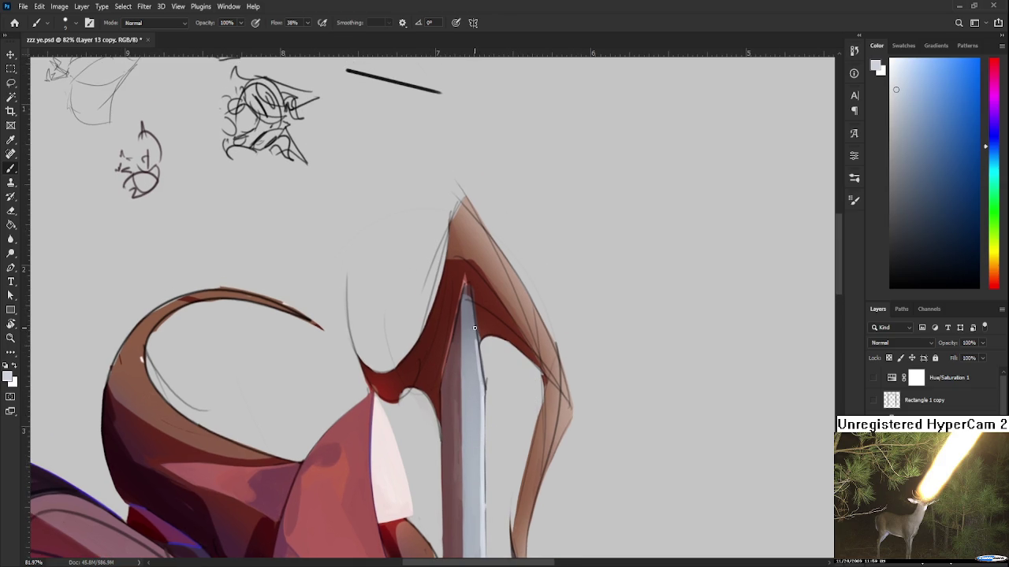
{"action": "left_click_drag", "start_coordinate": [472, 309], "coordinate": [477, 369]}
{"action": "scroll", "coordinate": [477, 381], "scroll_direction": "down", "scroll_amount": 2}
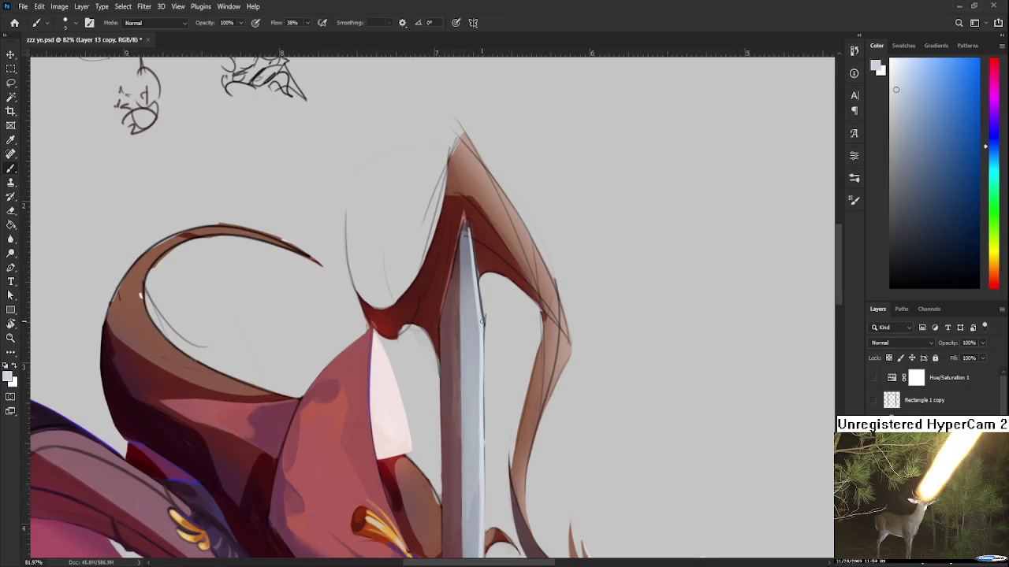
{"action": "scroll", "coordinate": [482, 322], "scroll_direction": "down", "scroll_amount": 2}
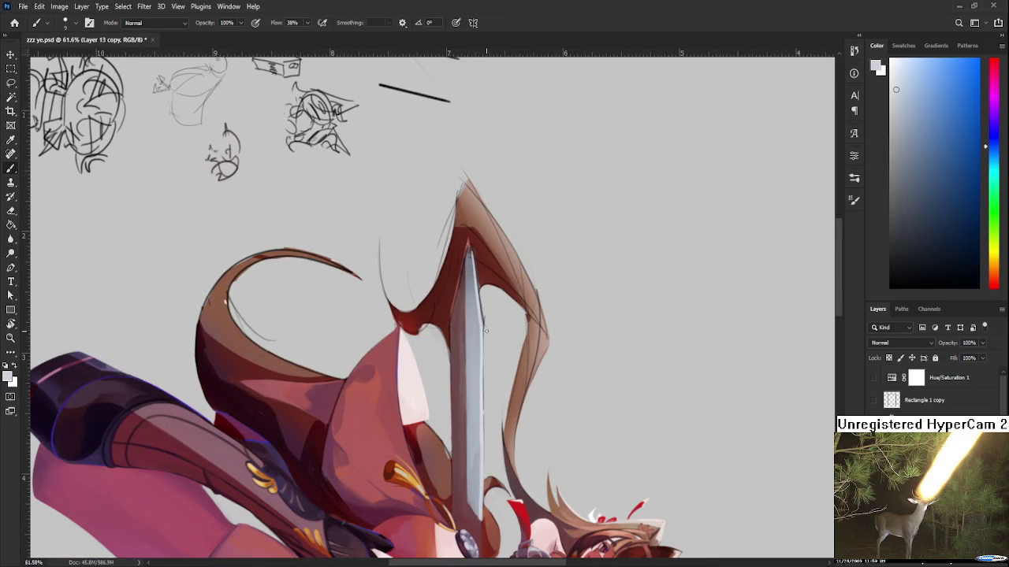
{"action": "scroll", "coordinate": [489, 339], "scroll_direction": "up", "scroll_amount": 1}
{"action": "scroll", "coordinate": [484, 339], "scroll_direction": "up", "scroll_amount": 1}
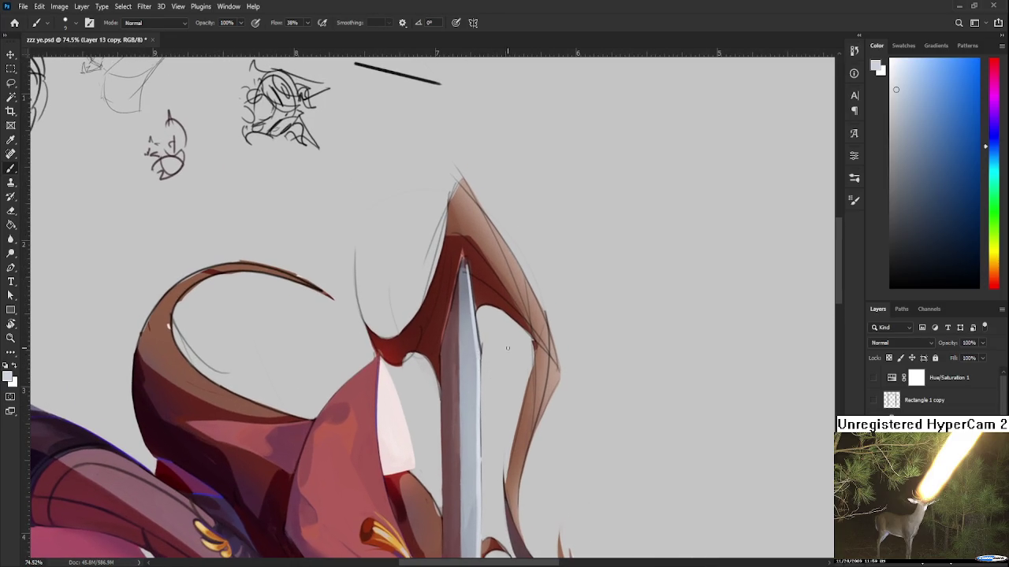
{"action": "key", "text": "e"}
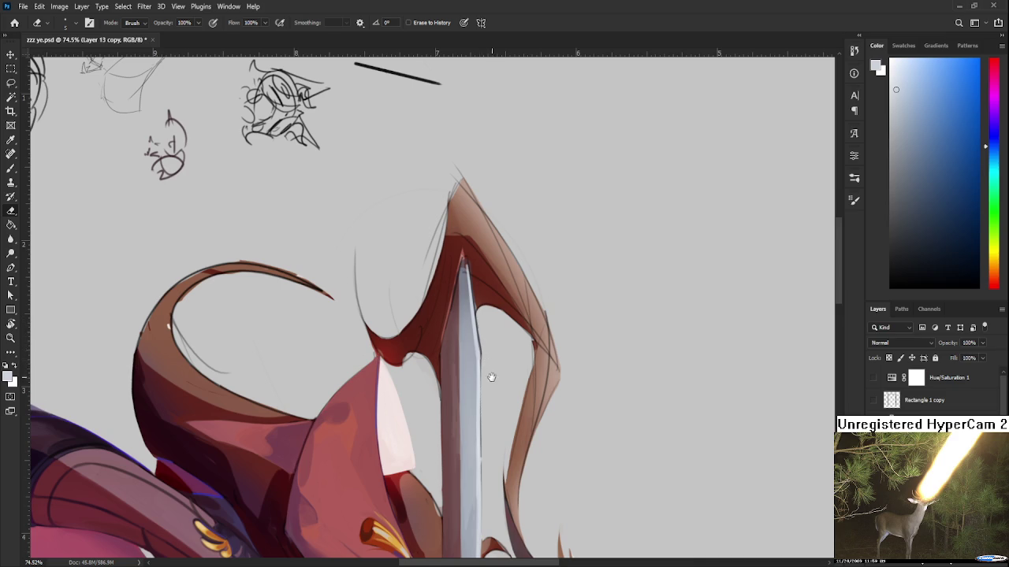
{"action": "left_click_drag", "start_coordinate": [490, 369], "coordinate": [504, 313]}
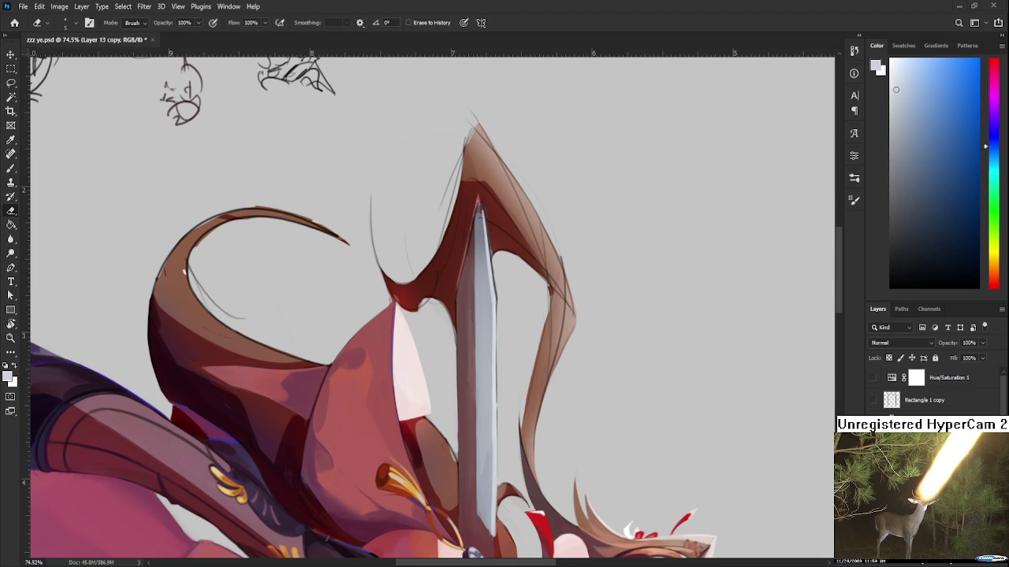
{"action": "key", "text": "b"}
- Sample light greys from the upper part of the sword blade
{"action": "left_click", "coordinate": [498, 304], "text": "alt"}
{"action": "left_click", "coordinate": [496, 301], "text": "alt"}
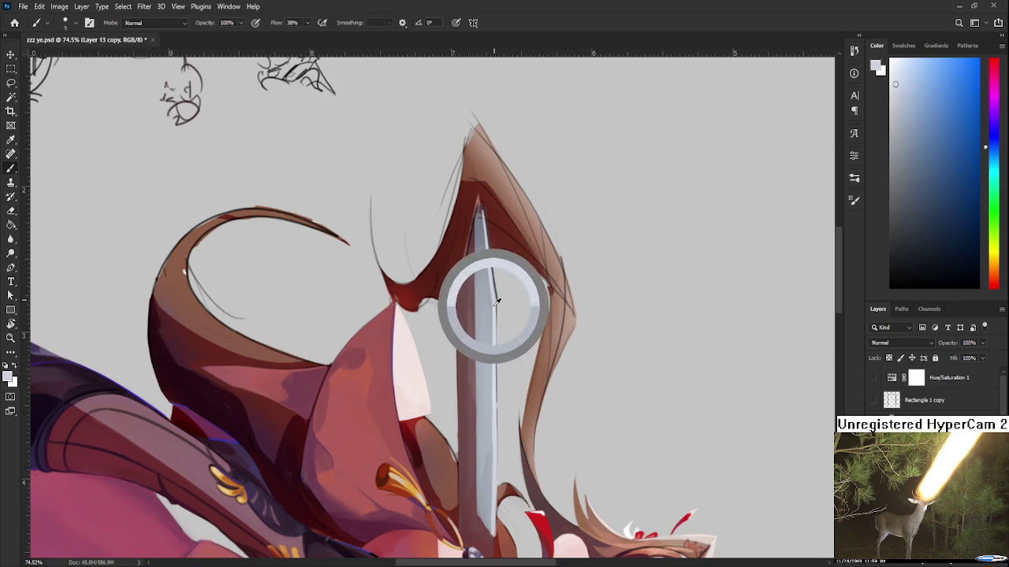
{"action": "left_click", "coordinate": [494, 299], "text": "alt"}
{"action": "left_click", "coordinate": [492, 294], "text": "alt"}
{"action": "left_click_drag", "start_coordinate": [492, 294], "coordinate": [487, 260]}
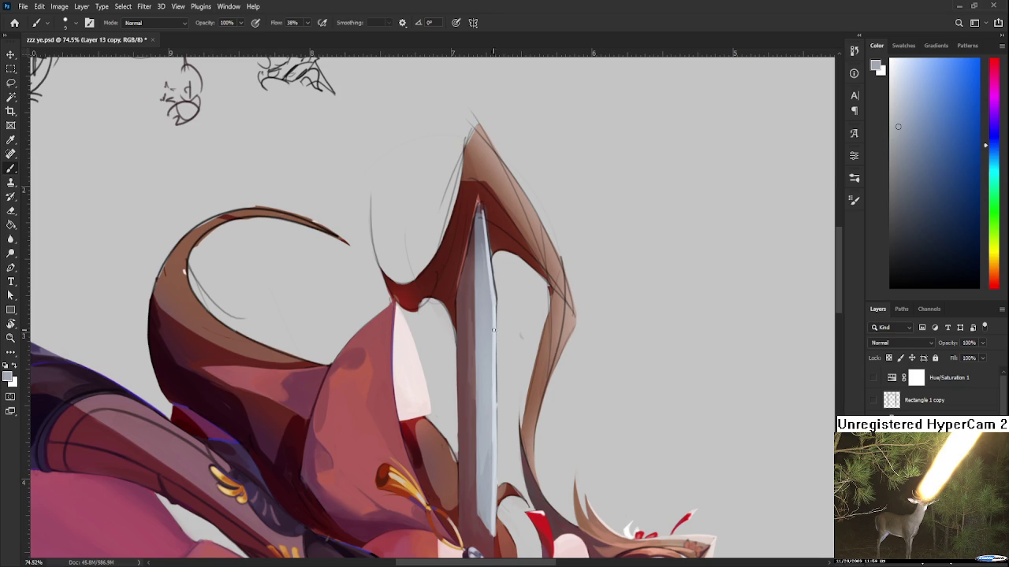
- Erase the stray sketch line along the sword's right edge
{"action": "mouse_move", "coordinate": [465, 329]}
{"action": "left_mouse_down"}
{"action": "mouse_move", "coordinate": [452, 352]}
{"action": "mouse_move", "coordinate": [485, 313]}
{"action": "left_mouse_up"}
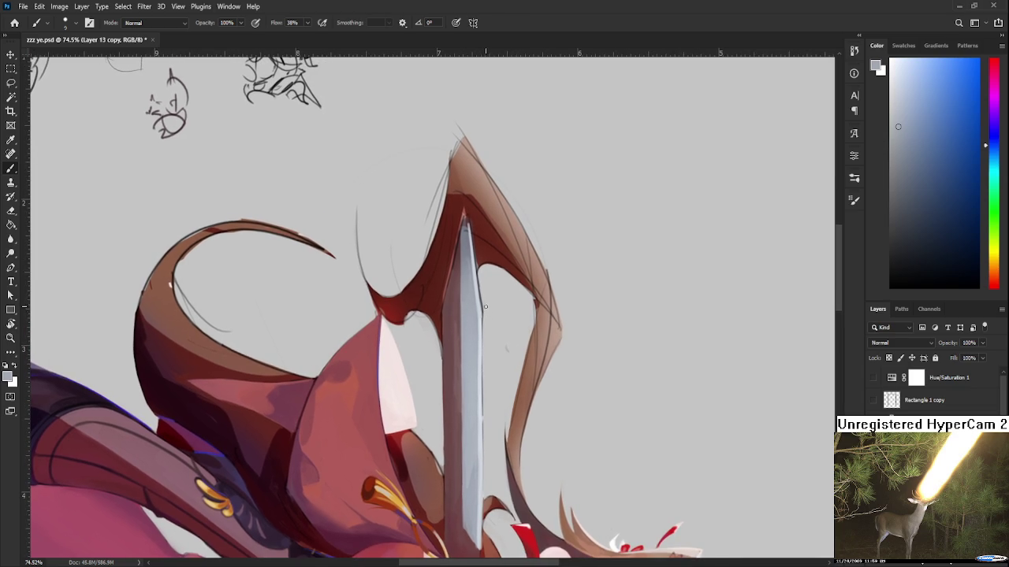
{"action": "key", "text": "e"}
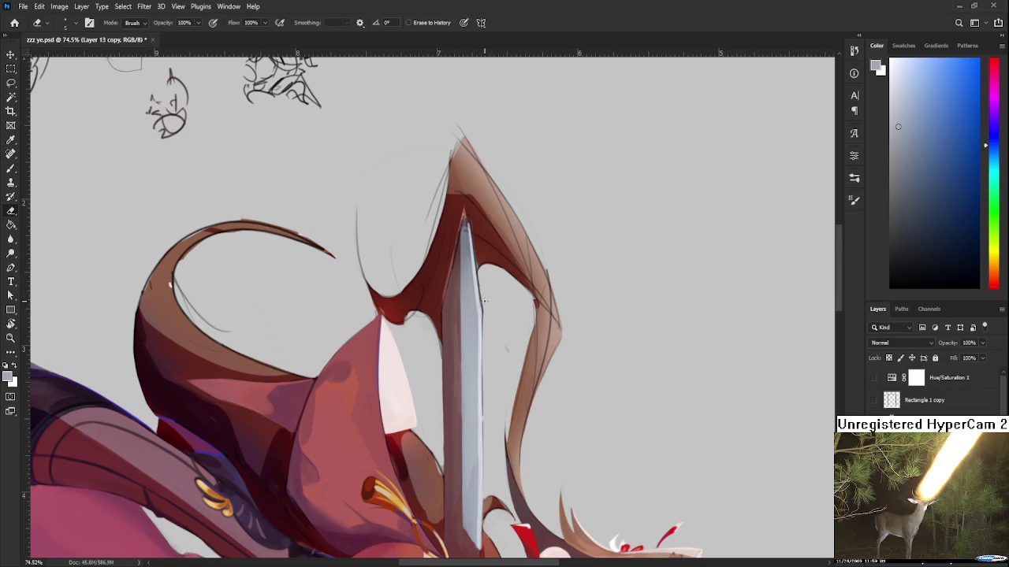
{"action": "left_click_drag", "start_coordinate": [483, 305], "coordinate": [479, 347]}
- Paint light grey strokes down the sword's right edge using freshly sampled greys
{"action": "key", "text": "b"}
{"action": "left_click", "coordinate": [475, 339], "text": "alt"}
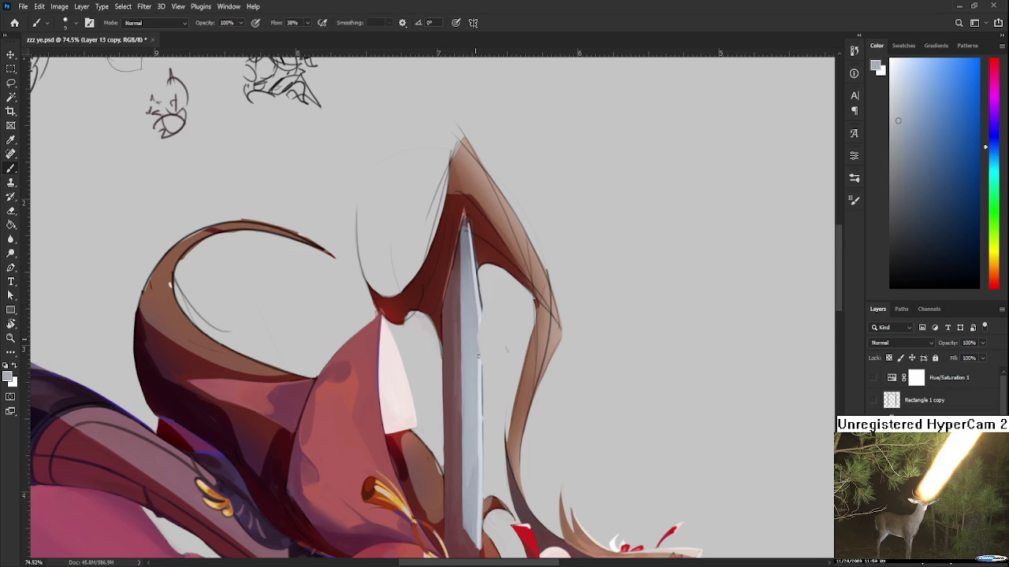
{"action": "left_click", "coordinate": [483, 310], "text": "alt"}
{"action": "left_click_drag", "start_coordinate": [478, 311], "coordinate": [477, 360]}
{"action": "left_click", "coordinate": [475, 333], "text": "alt"}
{"action": "left_click", "coordinate": [476, 323], "text": "alt"}
{"action": "left_click", "coordinate": [480, 312], "text": "alt"}
{"action": "left_click", "coordinate": [478, 319], "text": "alt"}
{"action": "left_click_drag", "start_coordinate": [476, 331], "coordinate": [476, 364]}
- Extend the light stroke lower down the edge and erase excess near the top
{"action": "left_click", "coordinate": [477, 366], "text": "alt"}
{"action": "left_click", "coordinate": [481, 361], "text": "alt"}
{"action": "left_click_drag", "start_coordinate": [481, 369], "coordinate": [481, 419]}
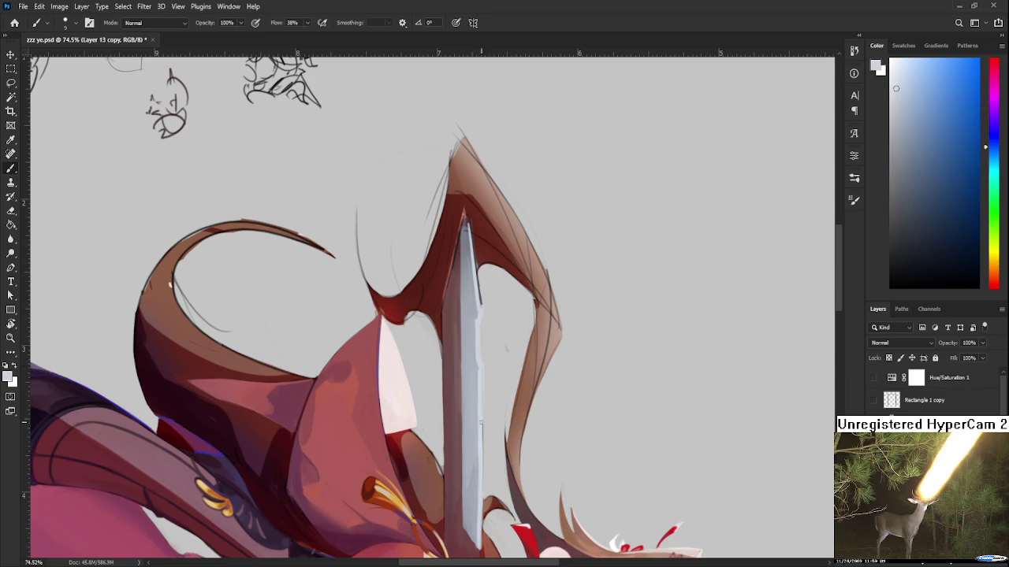
{"action": "key", "text": "e"}
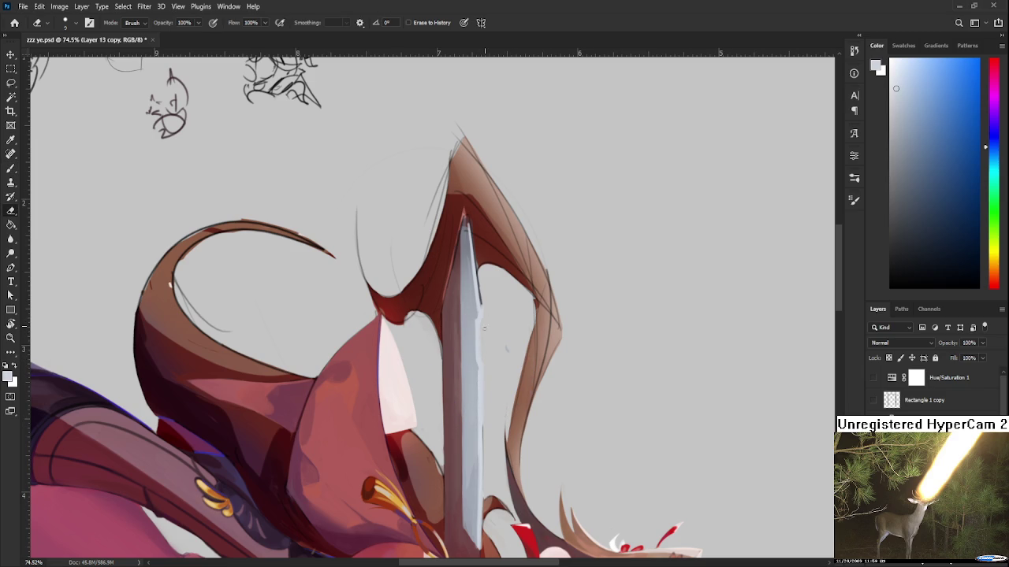
{"action": "left_click_drag", "start_coordinate": [481, 283], "coordinate": [480, 306]}
- Paint a dark red shadow down the sword's left edge beside the hair
{"action": "key", "text": "b"}
{"action": "left_click", "coordinate": [442, 316], "text": "alt"}
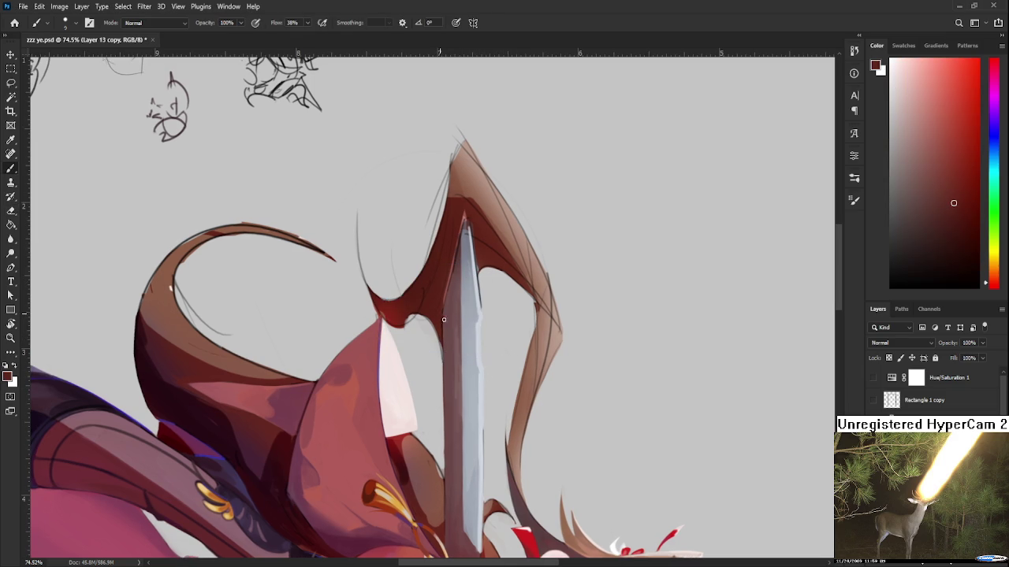
{"action": "left_click_drag", "start_coordinate": [444, 319], "coordinate": [445, 364]}
{"action": "left_click", "coordinate": [451, 328], "text": "alt"}
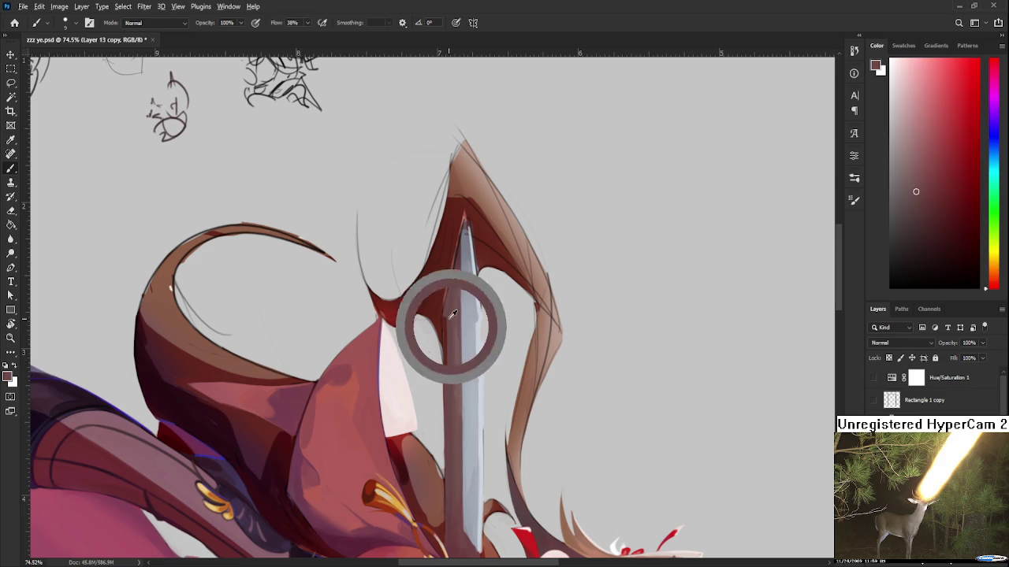
{"action": "left_click", "coordinate": [452, 331], "text": "alt"}
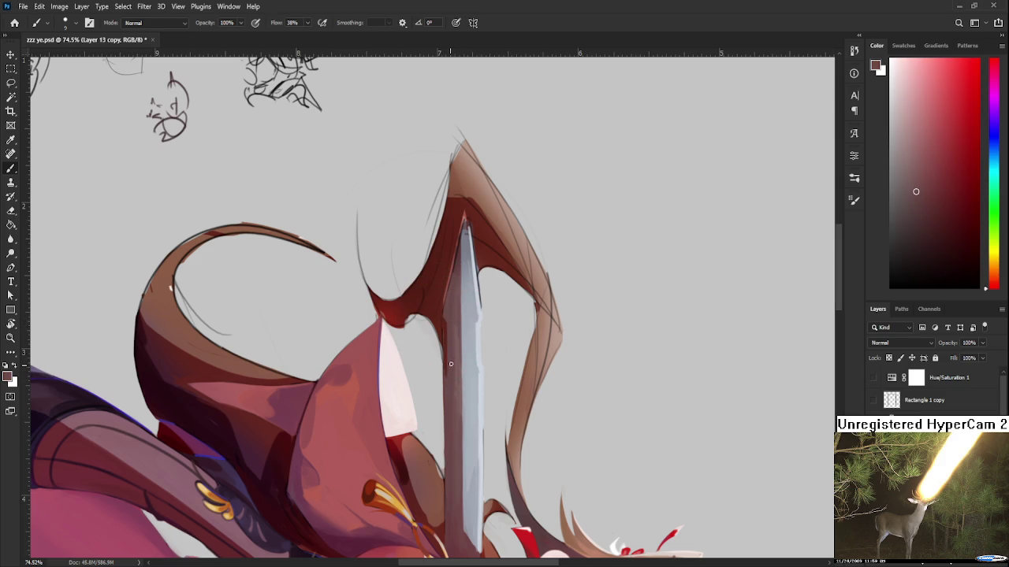
{"action": "key", "text": "e"}
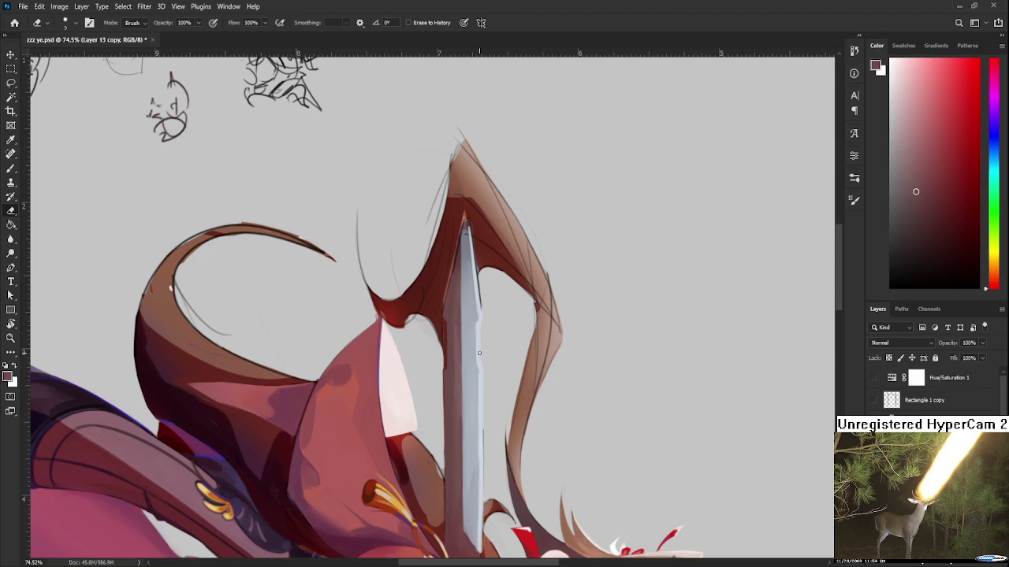
- Sample a pale blue-grey from the blade as the new painting colour
{"action": "key", "text": "b"}
{"action": "left_click", "coordinate": [476, 319], "text": "alt"}
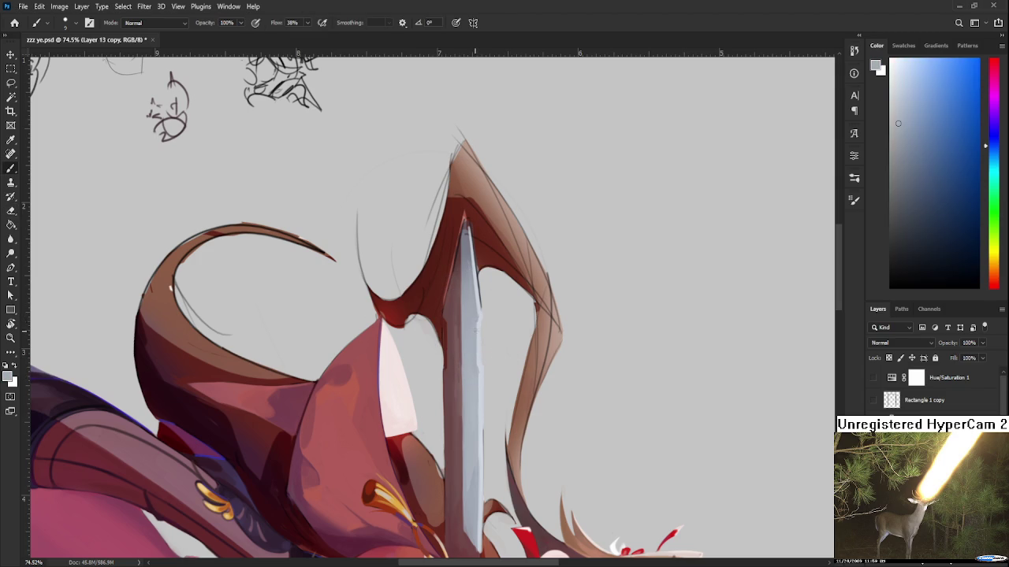
{"action": "scroll", "coordinate": [477, 339], "scroll_direction": "down", "scroll_amount": 2}
{"action": "left_click", "coordinate": [486, 340], "text": "alt"}
- Sample several steel greys from the sword, settling on a light grey
{"action": "key", "text": "e"}
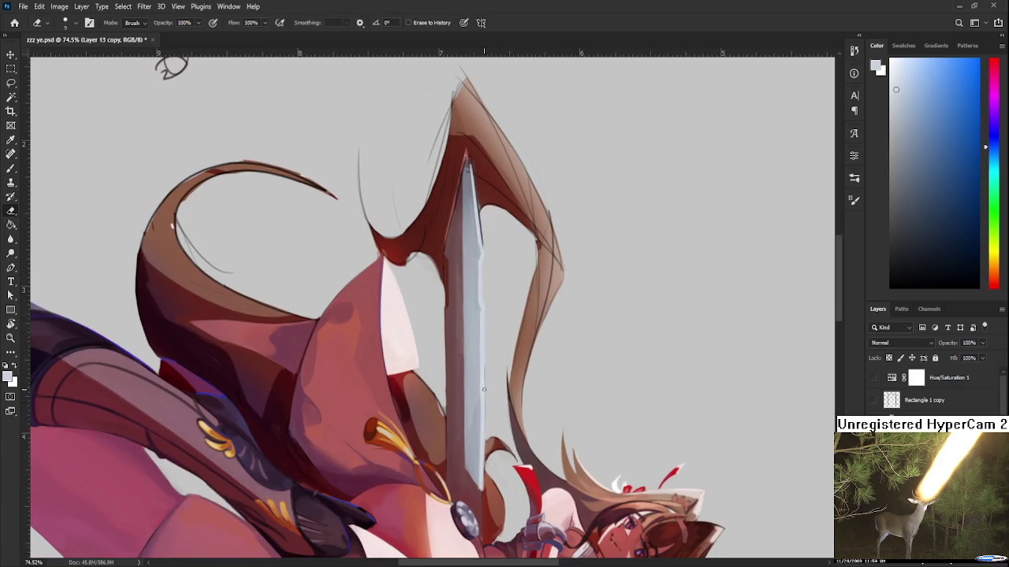
{"action": "key", "text": "b"}
{"action": "left_click", "coordinate": [483, 405], "text": "alt"}
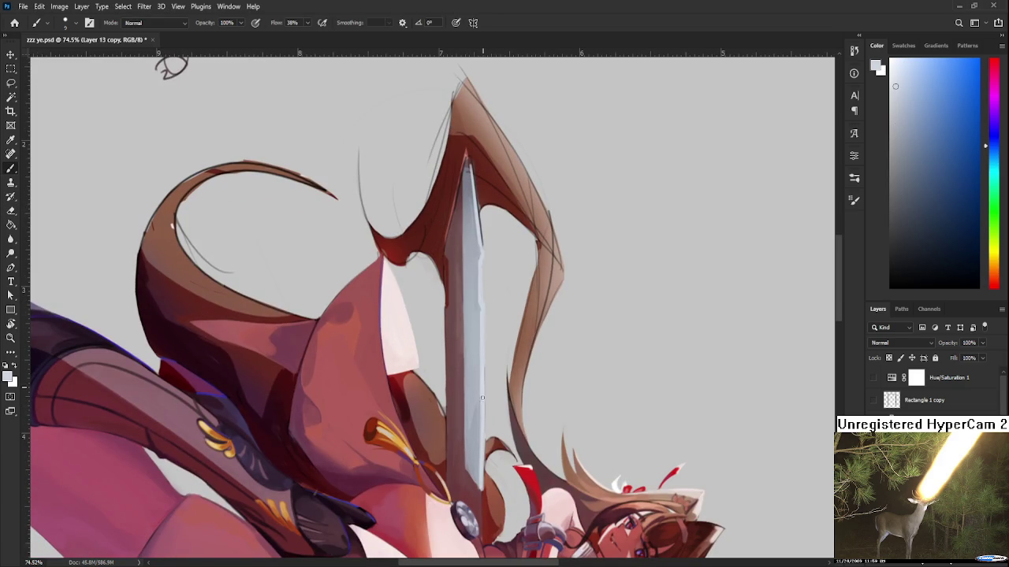
{"action": "scroll", "coordinate": [482, 437], "scroll_direction": "down", "scroll_amount": 2}
{"action": "left_click", "coordinate": [481, 382], "text": "alt"}
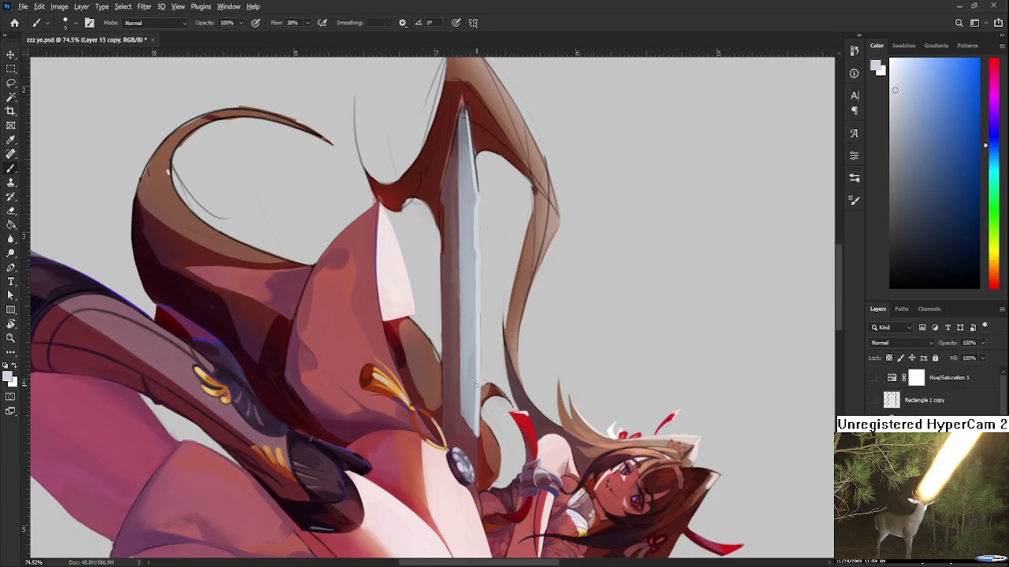
{"action": "left_click", "coordinate": [473, 405], "text": "alt"}
{"action": "left_click", "coordinate": [481, 393], "text": "alt"}
{"action": "left_click", "coordinate": [476, 382], "text": "alt"}
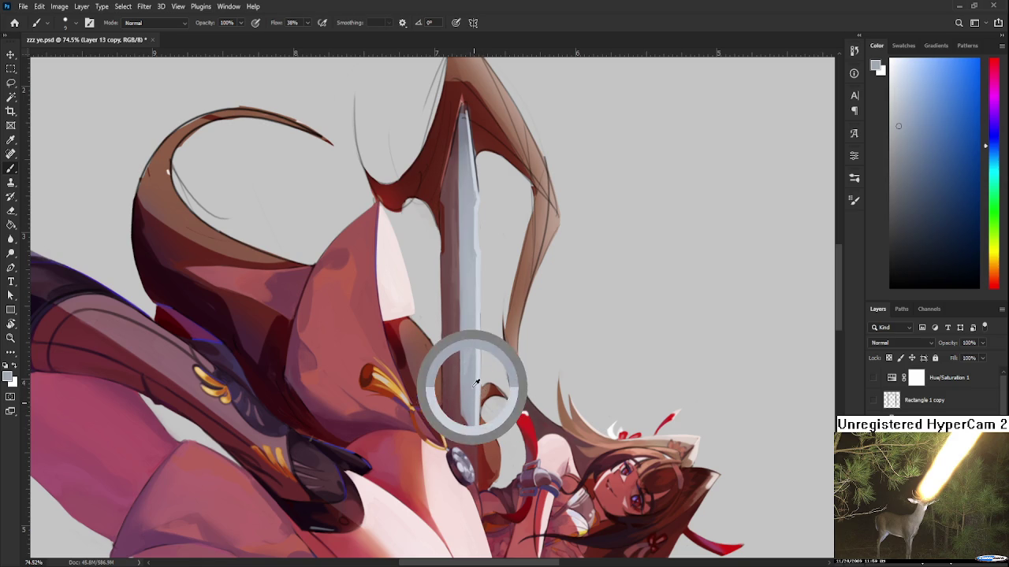
{"action": "left_click", "coordinate": [479, 391], "text": "alt"}
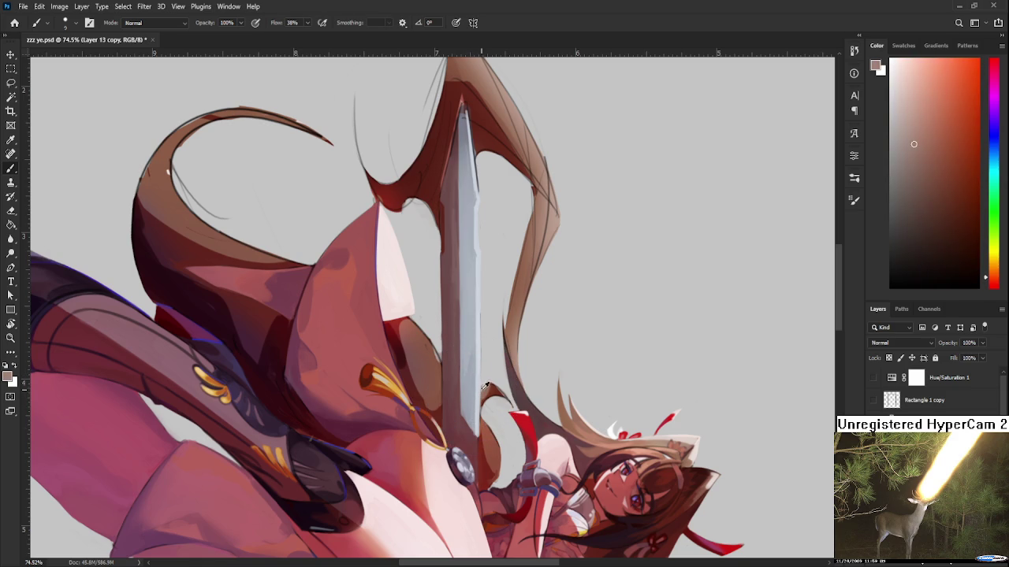
{"action": "left_click", "coordinate": [484, 384], "text": "alt"}
- Switch to the Eraser and rotate the canvas so the sword lies horizontal
{"action": "key", "text": "e"}
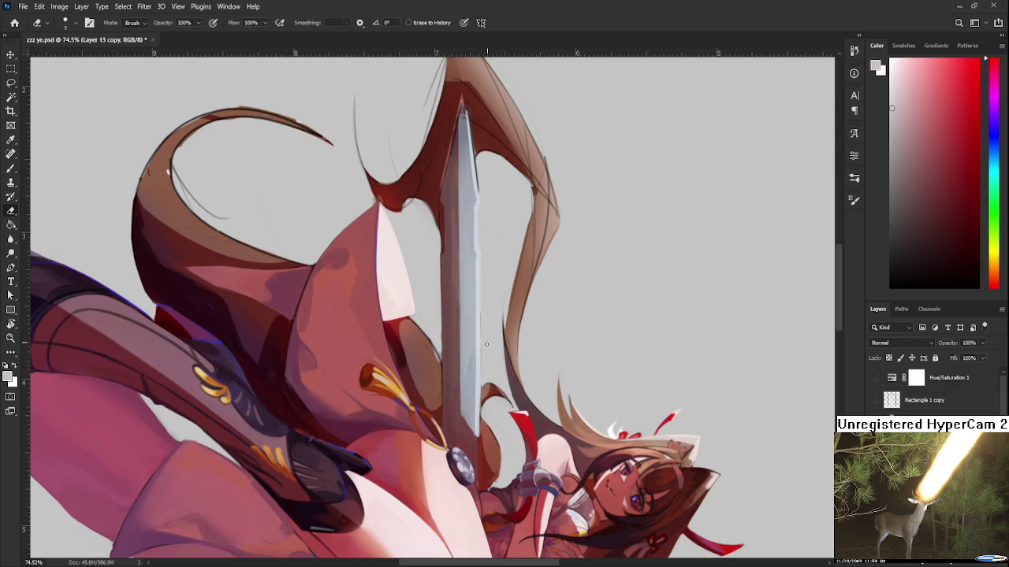
{"action": "key", "text": "r"}
{"action": "mouse_move", "coordinate": [496, 240]}
{"action": "left_mouse_down"}
{"action": "mouse_move", "coordinate": [561, 271]}
{"action": "mouse_move", "coordinate": [555, 289]}
{"action": "left_mouse_up"}
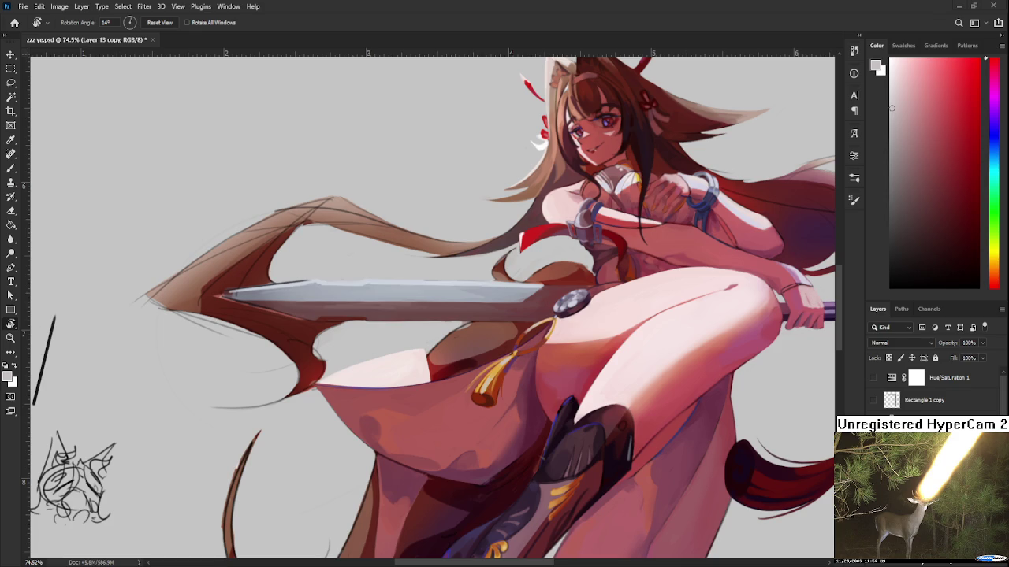
- Scroll down over the canvas to shift the view
{"action": "scroll", "coordinate": [434, 307], "scroll_direction": "down", "scroll_amount": 3}
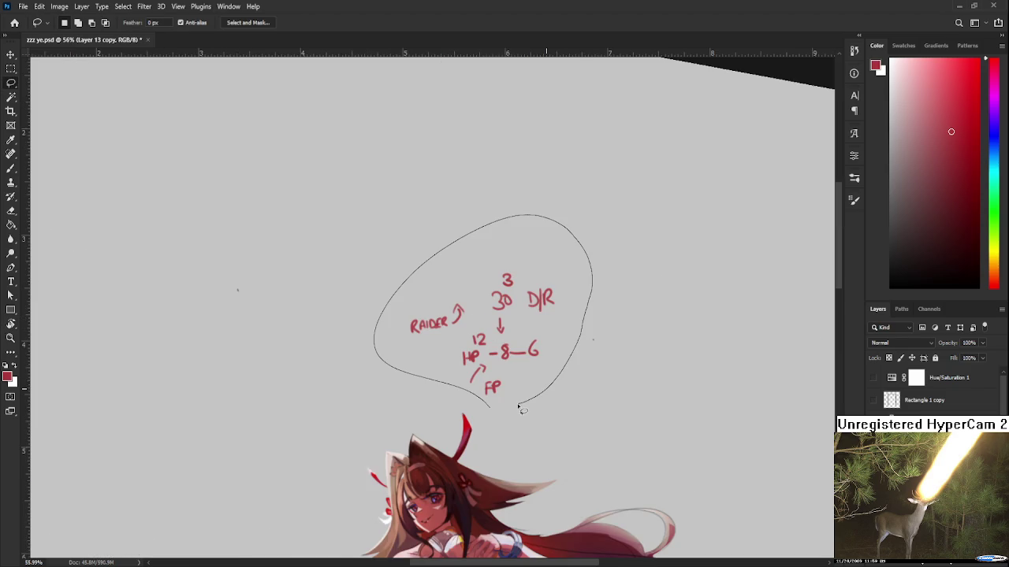
- Lasso and delete the red handwritten stat notes above the swordswoman
{"action": "left_click_drag", "start_coordinate": [517, 405], "coordinate": [498, 410]}
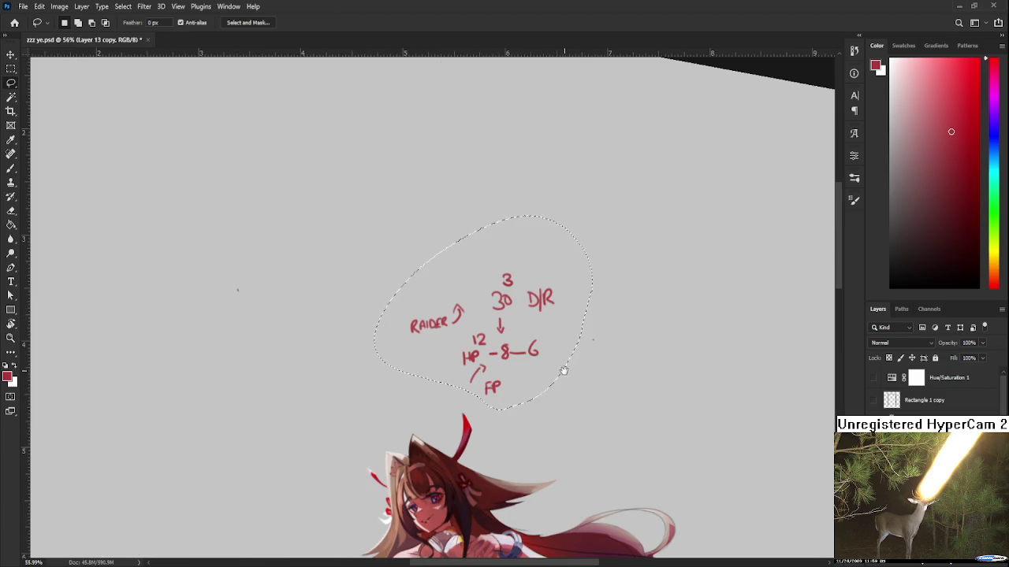
{"action": "scroll", "coordinate": [552, 379], "scroll_direction": "up", "scroll_amount": 1}
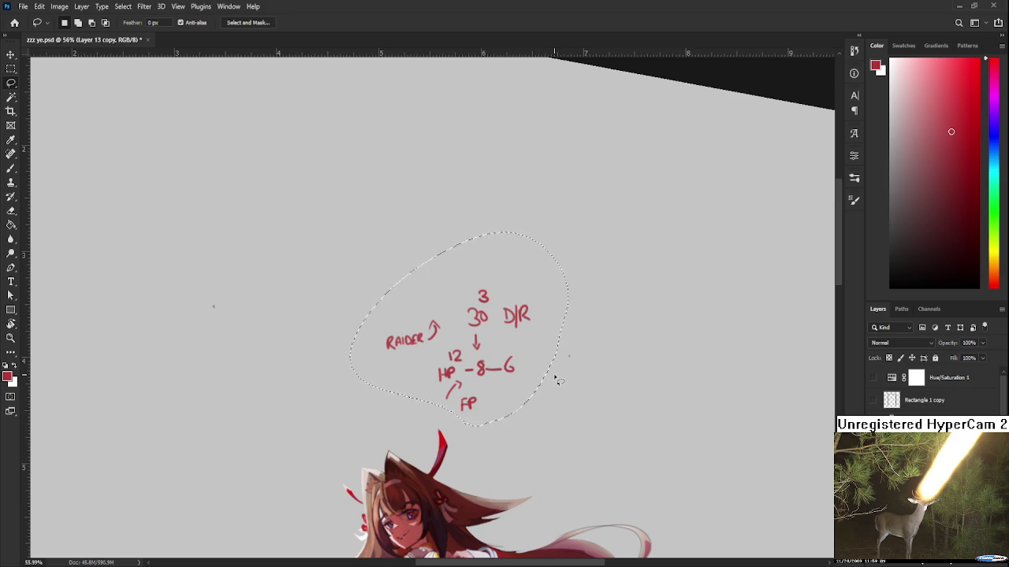
{"action": "key", "text": "Delete"}
{"action": "key", "text": "ctrl+d"}
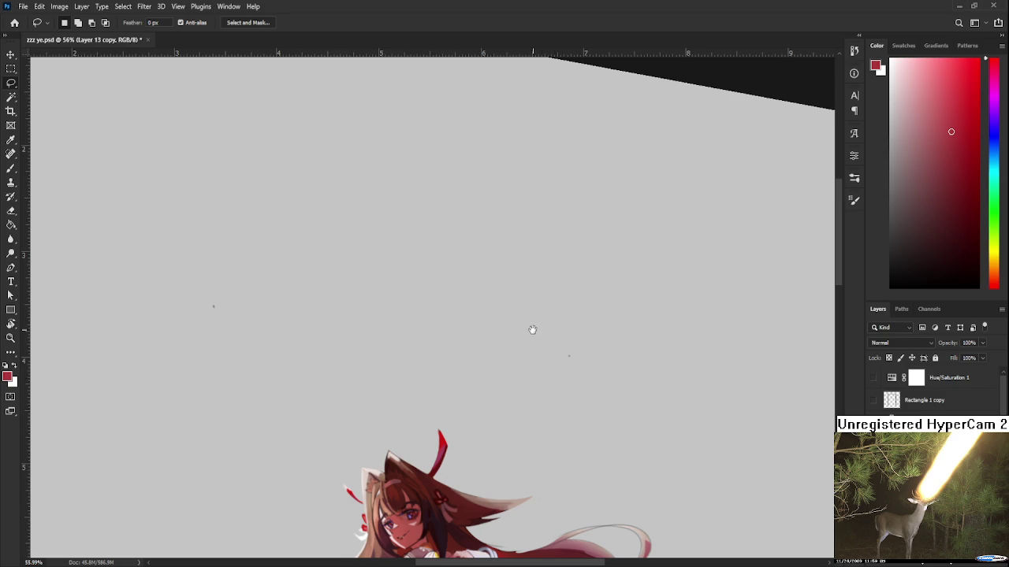
- Start writing a red handwritten word chain above the swordswoman's head
{"action": "key", "text": "e"}
{"action": "key", "text": "b"}
{"action": "mouse_move", "coordinate": [514, 318]}
{"action": "left_mouse_down"}
{"action": "mouse_move", "coordinate": [492, 337]}
{"action": "mouse_move", "coordinate": [539, 378]}
{"action": "mouse_move", "coordinate": [547, 351]}
{"action": "left_mouse_up"}
{"action": "key", "text": "r"}
{"action": "key", "text": "ctrl+z"}
{"action": "key", "text": "ctrl+z"}
{"action": "key", "text": "b"}
{"action": "mouse_move", "coordinate": [533, 310]}
{"action": "left_mouse_down"}
{"action": "mouse_move", "coordinate": [513, 331]}
{"action": "mouse_move", "coordinate": [590, 327]}
{"action": "left_mouse_up"}
{"action": "left_click_drag", "start_coordinate": [595, 322], "coordinate": [542, 335]}
{"action": "scroll", "coordinate": [547, 339], "scroll_direction": "down", "scroll_amount": 2}
{"action": "mouse_move", "coordinate": [539, 329]}
{"action": "left_mouse_down"}
{"action": "mouse_move", "coordinate": [550, 330]}
{"action": "mouse_move", "coordinate": [522, 349]}
{"action": "mouse_move", "coordinate": [531, 331]}
{"action": "mouse_move", "coordinate": [529, 348]}
{"action": "mouse_move", "coordinate": [574, 347]}
{"action": "mouse_move", "coordinate": [561, 367]}
{"action": "mouse_move", "coordinate": [521, 372]}
{"action": "mouse_move", "coordinate": [536, 361]}
{"action": "left_mouse_up"}
{"action": "scroll", "coordinate": [543, 331], "scroll_direction": "down", "scroll_amount": 1}
{"action": "key", "text": "ctrl+z"}
{"action": "scroll", "coordinate": [545, 349], "scroll_direction": "down", "scroll_amount": 1}
{"action": "mouse_move", "coordinate": [536, 359]}
{"action": "left_mouse_down"}
{"action": "mouse_move", "coordinate": [557, 366]}
{"action": "mouse_move", "coordinate": [469, 370]}
{"action": "left_mouse_up"}
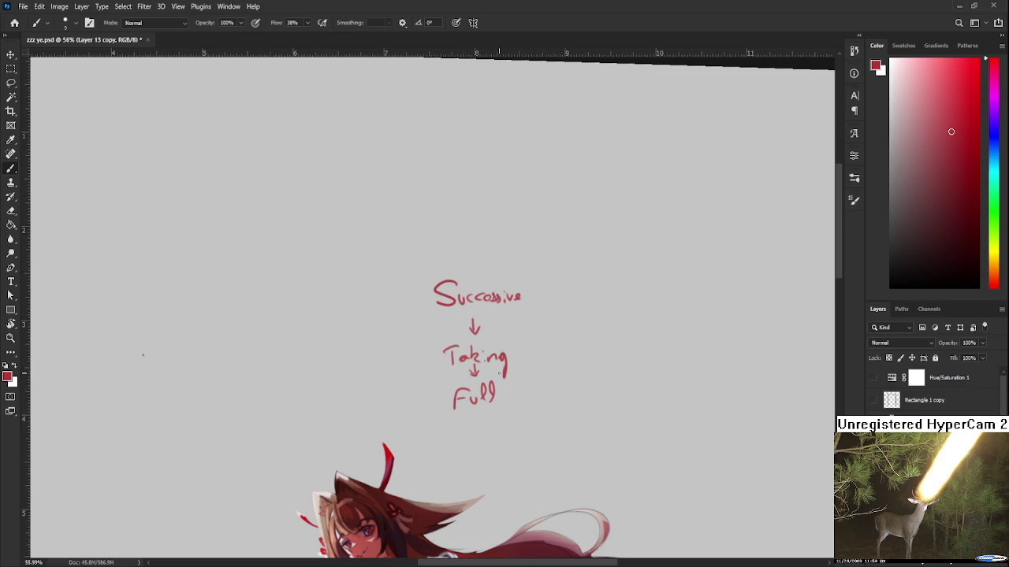
{"action": "scroll", "coordinate": [499, 374], "scroll_direction": "down", "scroll_amount": 3}
{"action": "scroll", "coordinate": [501, 372], "scroll_direction": "down", "scroll_amount": 2}
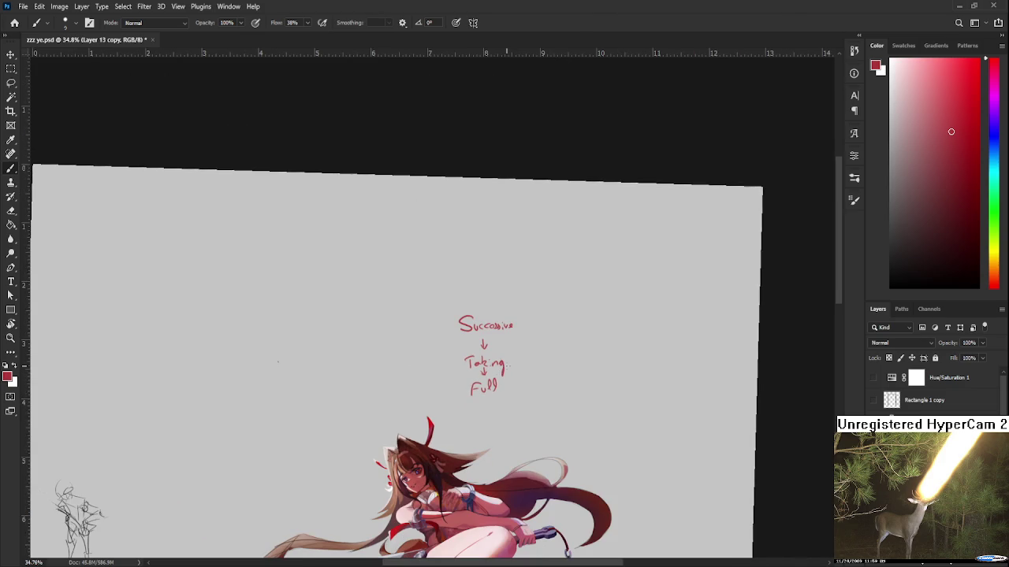
{"action": "scroll", "coordinate": [508, 364], "scroll_direction": "up", "scroll_amount": 1}
{"action": "key", "text": "r"}
{"action": "left_click_drag", "start_coordinate": [473, 435], "coordinate": [482, 431]}
{"action": "key", "text": "l"}
{"action": "left_click_drag", "start_coordinate": [541, 410], "coordinate": [556, 367]}
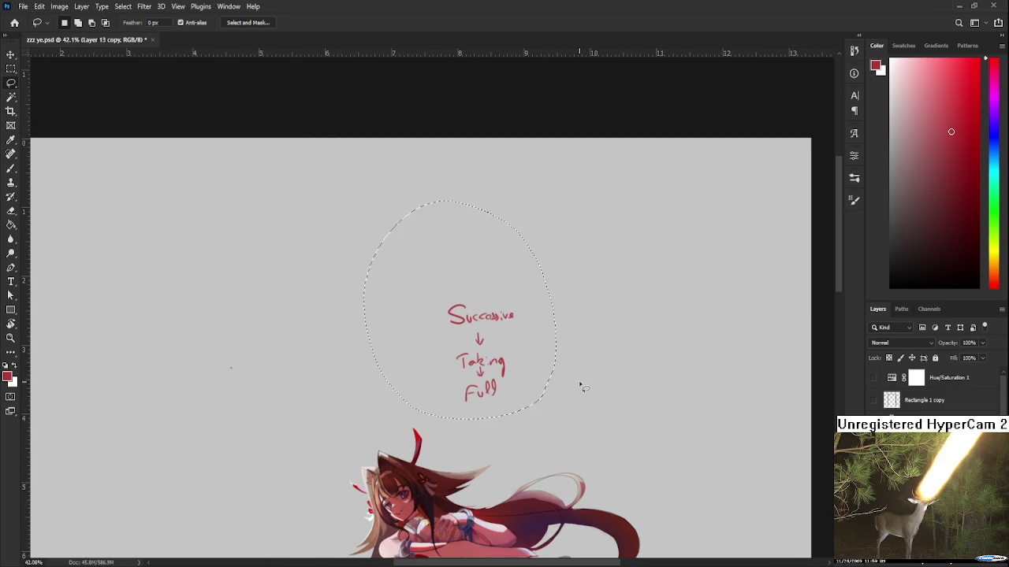
{"action": "key", "text": "Delete"}
{"action": "key", "text": "ctrl+d"}
{"action": "scroll", "coordinate": [581, 380], "scroll_direction": "down", "scroll_amount": 3}
{"action": "scroll", "coordinate": [552, 347], "scroll_direction": "down", "scroll_amount": 3}
{"action": "scroll", "coordinate": [517, 284], "scroll_direction": "down", "scroll_amount": 1}
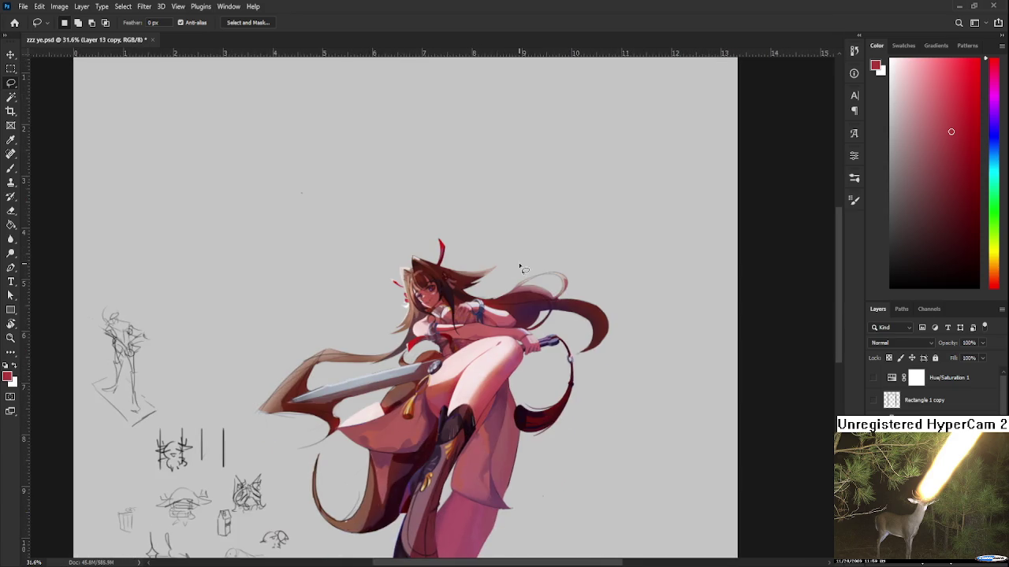
{"action": "scroll", "coordinate": [518, 268], "scroll_direction": "up", "scroll_amount": 1}
{"action": "scroll", "coordinate": [510, 276], "scroll_direction": "up", "scroll_amount": 1}
{"action": "scroll", "coordinate": [506, 283], "scroll_direction": "up", "scroll_amount": 2}
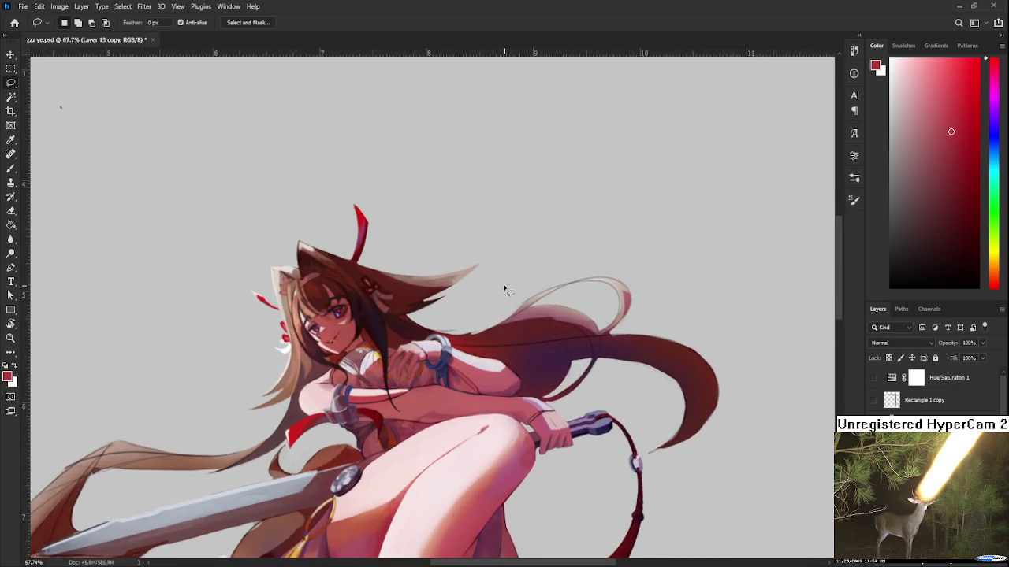
{"action": "scroll", "coordinate": [503, 285], "scroll_direction": "down", "scroll_amount": 1}
{"action": "scroll", "coordinate": [509, 271], "scroll_direction": "up", "scroll_amount": 2}
{"action": "key", "text": "r"}
{"action": "mouse_move", "coordinate": [477, 353]}
{"action": "left_mouse_down"}
{"action": "mouse_move", "coordinate": [472, 279]}
{"action": "mouse_move", "coordinate": [560, 295]}
{"action": "mouse_move", "coordinate": [495, 363]}
{"action": "mouse_move", "coordinate": [479, 337]}
{"action": "mouse_move", "coordinate": [515, 333]}
{"action": "mouse_move", "coordinate": [474, 369]}
{"action": "left_mouse_up"}
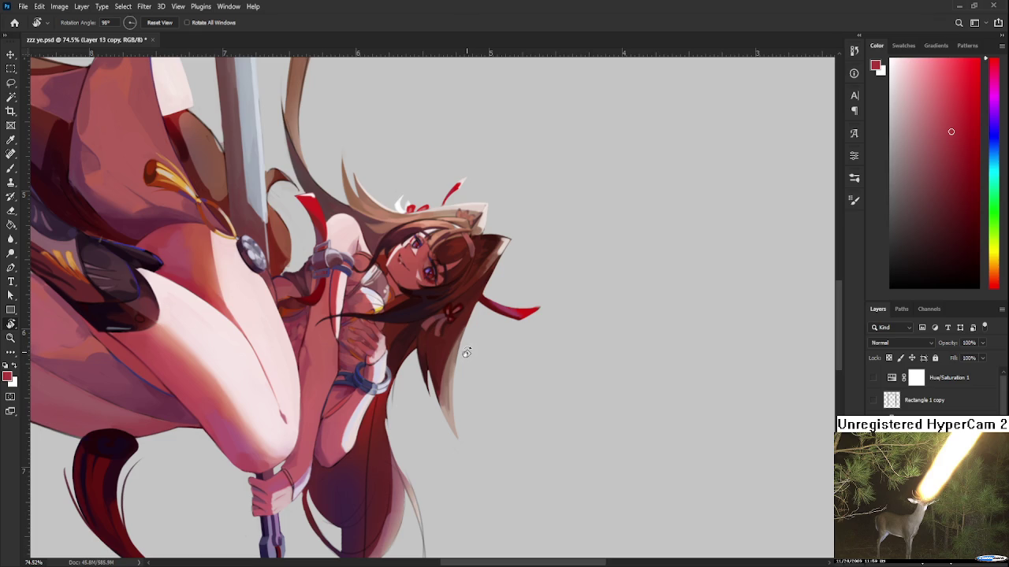
- Sample brown from the character's hair, straighten the view, and try a brown stroke
{"action": "key", "text": "b"}
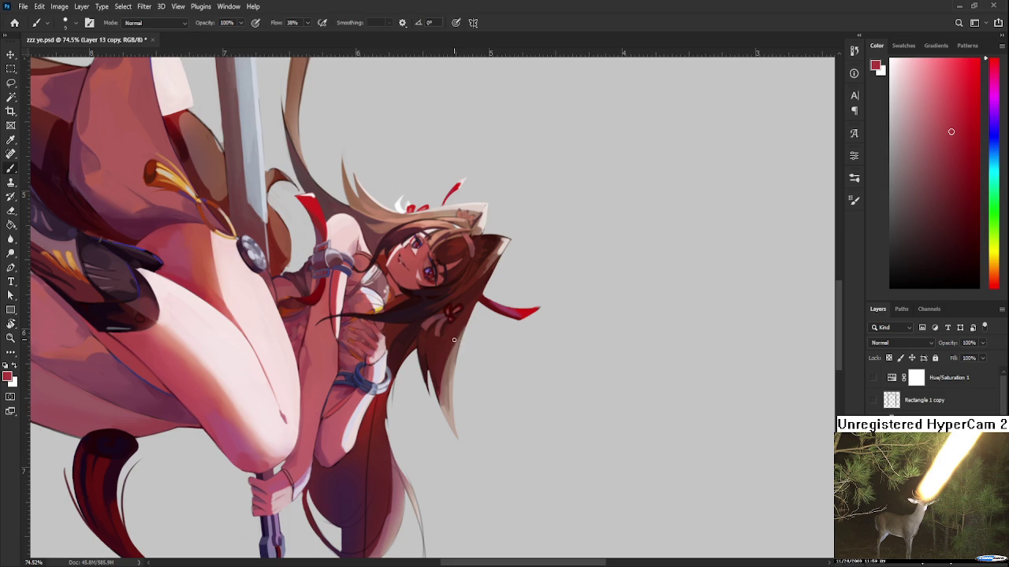
{"action": "left_click", "coordinate": [461, 342], "text": "alt"}
{"action": "key", "text": "r"}
{"action": "mouse_move", "coordinate": [461, 343]}
{"action": "left_mouse_down"}
{"action": "mouse_move", "coordinate": [531, 334]}
{"action": "mouse_move", "coordinate": [475, 378]}
{"action": "mouse_move", "coordinate": [468, 394]}
{"action": "mouse_move", "coordinate": [527, 354]}
{"action": "mouse_move", "coordinate": [482, 399]}
{"action": "mouse_move", "coordinate": [493, 331]}
{"action": "left_mouse_up"}
{"action": "key", "text": "b"}
{"action": "mouse_move", "coordinate": [495, 294]}
{"action": "left_mouse_down"}
{"action": "mouse_move", "coordinate": [493, 322]}
{"action": "mouse_move", "coordinate": [499, 315]}
{"action": "mouse_move", "coordinate": [487, 327]}
{"action": "mouse_move", "coordinate": [510, 321]}
{"action": "mouse_move", "coordinate": [520, 333]}
{"action": "left_mouse_up"}
{"action": "key", "text": "ctrl+z"}
{"action": "key", "text": "ctrl+z"}
{"action": "key", "text": "ctrl+z"}
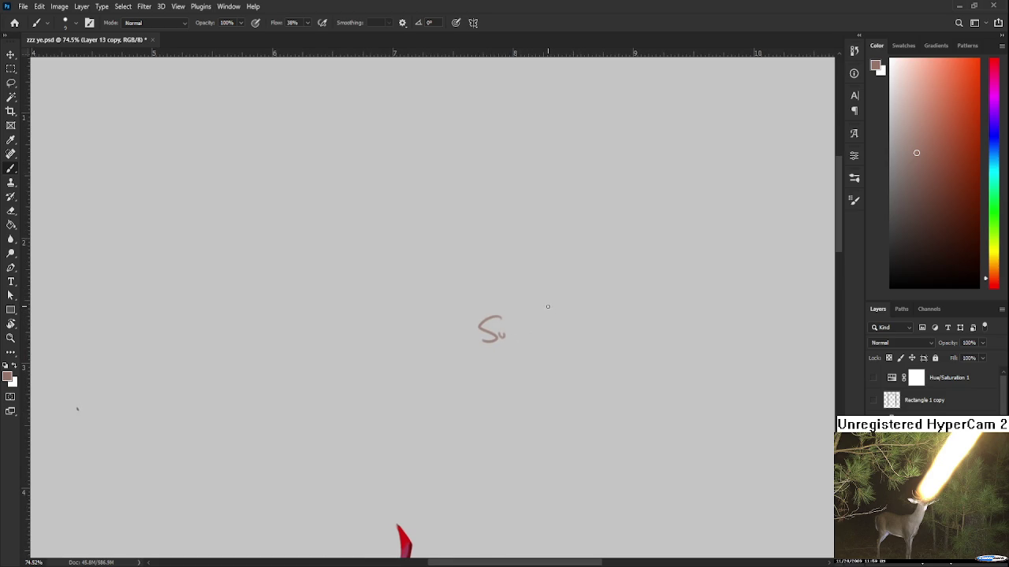
{"action": "scroll", "coordinate": [548, 310], "scroll_direction": "down", "scroll_amount": 2}
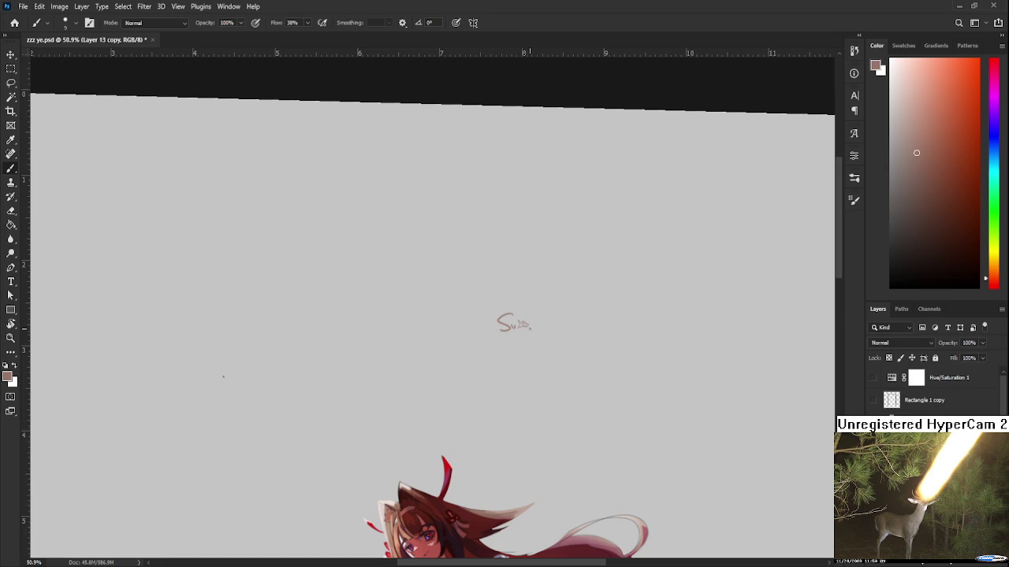
{"action": "left_click_drag", "start_coordinate": [521, 323], "coordinate": [519, 326]}
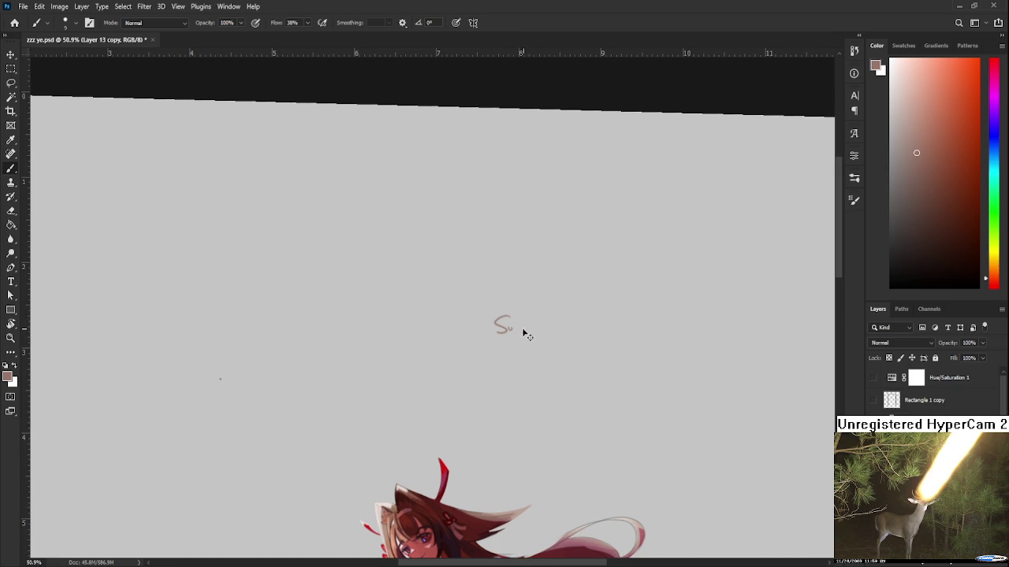
{"action": "key", "text": "ctrl+z"}
{"action": "mouse_move", "coordinate": [513, 335]}
{"action": "left_mouse_down"}
{"action": "mouse_move", "coordinate": [490, 321]}
{"action": "mouse_move", "coordinate": [479, 285]}
{"action": "mouse_move", "coordinate": [484, 315]}
{"action": "mouse_move", "coordinate": [475, 304]}
{"action": "mouse_move", "coordinate": [489, 280]}
{"action": "left_mouse_up"}
{"action": "key", "text": "ctrl+z"}
{"action": "key", "text": "ctrl+z"}
{"action": "key", "text": "ctrl+z"}
{"action": "mouse_move", "coordinate": [484, 289]}
{"action": "left_mouse_down"}
{"action": "mouse_move", "coordinate": [495, 290]}
{"action": "mouse_move", "coordinate": [488, 279]}
{"action": "left_mouse_up"}
{"action": "key", "text": "ctrl+z"}
{"action": "key", "text": "ctrl+z"}
{"action": "mouse_move", "coordinate": [474, 291]}
{"action": "left_mouse_down"}
{"action": "mouse_move", "coordinate": [504, 293]}
{"action": "mouse_move", "coordinate": [494, 307]}
{"action": "left_mouse_up"}
{"action": "scroll", "coordinate": [498, 298], "scroll_direction": "down", "scroll_amount": 1}
{"action": "mouse_move", "coordinate": [491, 302]}
{"action": "left_mouse_down"}
{"action": "mouse_move", "coordinate": [500, 301]}
{"action": "mouse_move", "coordinate": [479, 331]}
{"action": "left_mouse_up"}
{"action": "mouse_move", "coordinate": [472, 318]}
{"action": "left_mouse_down"}
{"action": "mouse_move", "coordinate": [488, 316]}
{"action": "mouse_move", "coordinate": [495, 329]}
{"action": "left_mouse_up"}
{"action": "mouse_move", "coordinate": [499, 323]}
{"action": "left_mouse_down"}
{"action": "mouse_move", "coordinate": [512, 325]}
{"action": "mouse_move", "coordinate": [514, 341]}
{"action": "left_mouse_up"}
{"action": "mouse_move", "coordinate": [534, 307]}
{"action": "left_mouse_down"}
{"action": "mouse_move", "coordinate": [537, 325]}
{"action": "mouse_move", "coordinate": [547, 320]}
{"action": "left_mouse_up"}
{"action": "mouse_move", "coordinate": [543, 307]}
{"action": "left_mouse_down"}
{"action": "mouse_move", "coordinate": [547, 324]}
{"action": "mouse_move", "coordinate": [518, 310]}
{"action": "mouse_move", "coordinate": [541, 309]}
{"action": "left_mouse_up"}
{"action": "mouse_move", "coordinate": [489, 255]}
{"action": "left_mouse_down"}
{"action": "mouse_move", "coordinate": [492, 304]}
{"action": "mouse_move", "coordinate": [514, 302]}
{"action": "left_mouse_up"}
{"action": "mouse_move", "coordinate": [508, 299]}
{"action": "left_mouse_down"}
{"action": "mouse_move", "coordinate": [507, 308]}
{"action": "mouse_move", "coordinate": [539, 305]}
{"action": "mouse_move", "coordinate": [542, 290]}
{"action": "left_mouse_up"}
{"action": "key", "text": "ctrl+z"}
{"action": "key", "text": "ctrl+z"}
{"action": "key", "text": "l"}
{"action": "left_click_drag", "start_coordinate": [556, 340], "coordinate": [568, 365]}
{"action": "key", "text": "Delete"}
{"action": "key", "text": "ctrl+d"}
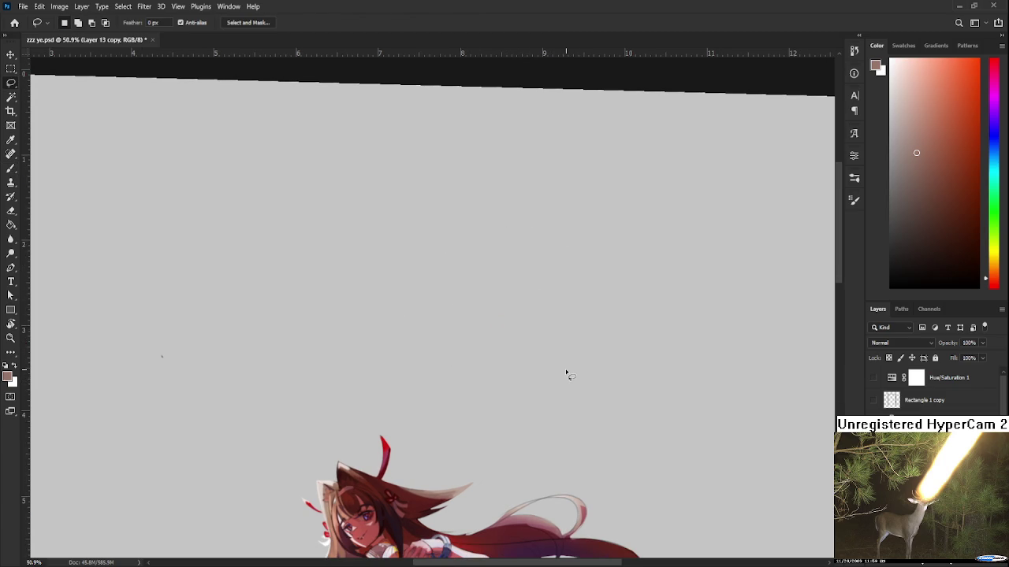
{"action": "scroll", "coordinate": [557, 362], "scroll_direction": "down", "scroll_amount": 2}
{"action": "key", "text": "r"}
{"action": "mouse_move", "coordinate": [556, 368]}
{"action": "left_mouse_down"}
{"action": "mouse_move", "coordinate": [486, 477]}
{"action": "mouse_move", "coordinate": [565, 410]}
{"action": "left_mouse_up"}
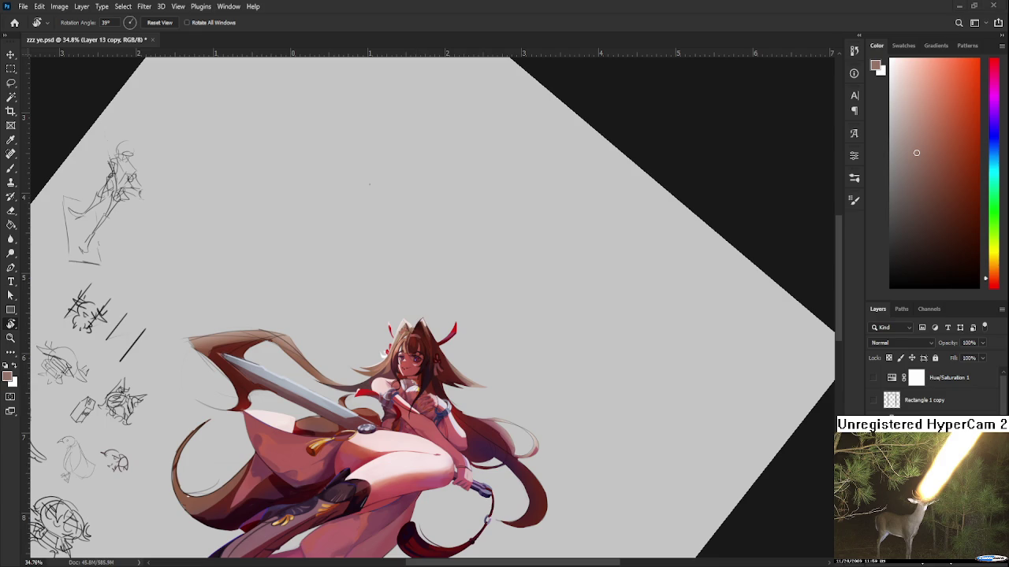
{"action": "scroll", "coordinate": [573, 512], "scroll_direction": "up", "scroll_amount": 1}
{"action": "scroll", "coordinate": [554, 396], "scroll_direction": "up", "scroll_amount": 2}
{"action": "scroll", "coordinate": [512, 370], "scroll_direction": "up", "scroll_amount": 2}
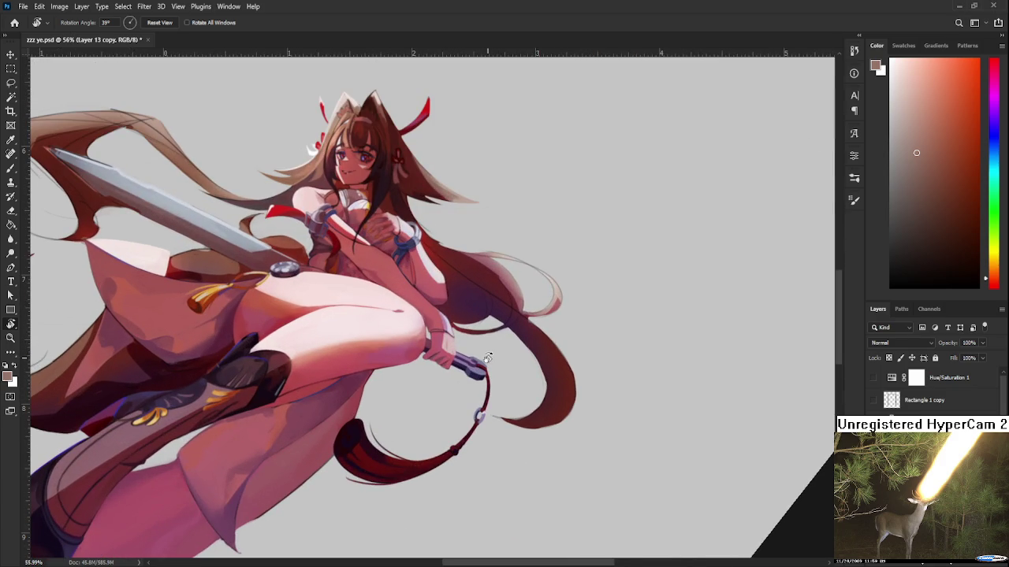
{"action": "scroll", "coordinate": [500, 377], "scroll_direction": "up", "scroll_amount": 3}
{"action": "left_click_drag", "start_coordinate": [663, 386], "coordinate": [506, 510]}
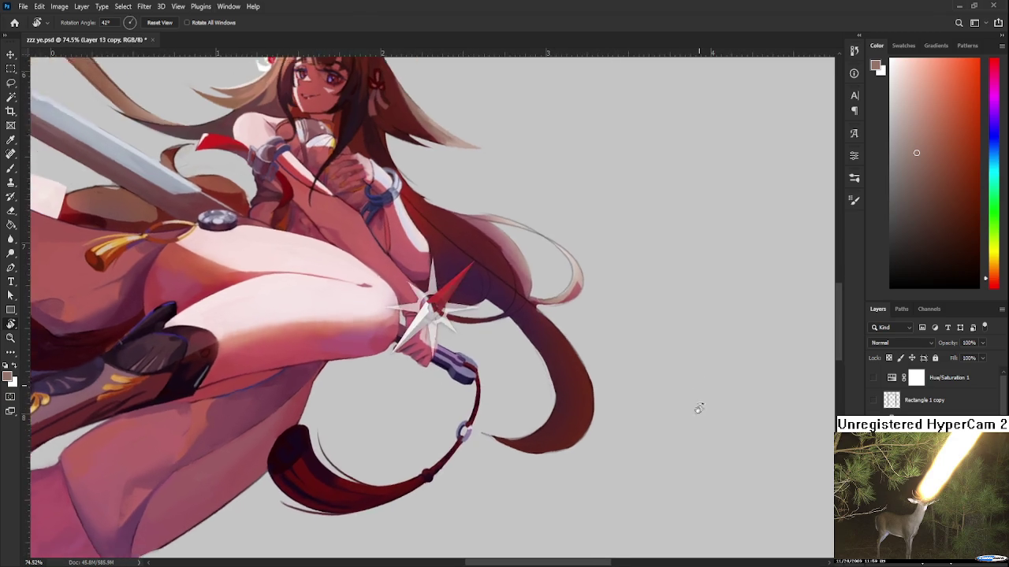
{"action": "scroll", "coordinate": [468, 409], "scroll_direction": "up", "scroll_amount": 2}
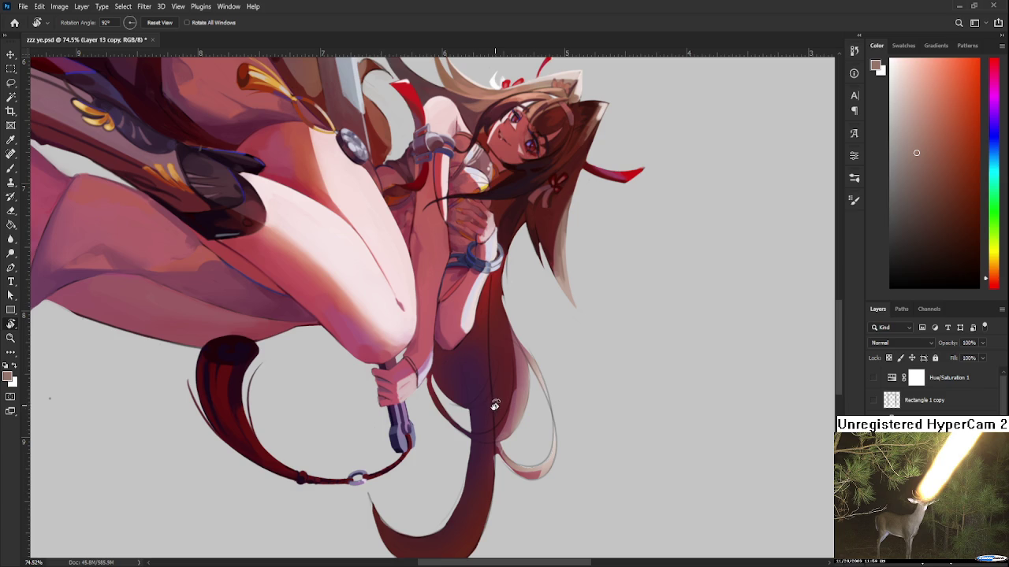
{"action": "mouse_move", "coordinate": [475, 370]}
{"action": "left_mouse_down"}
{"action": "mouse_move", "coordinate": [474, 381]}
{"action": "mouse_move", "coordinate": [515, 392]}
{"action": "mouse_move", "coordinate": [575, 296]}
{"action": "mouse_move", "coordinate": [497, 287]}
{"action": "left_mouse_up"}
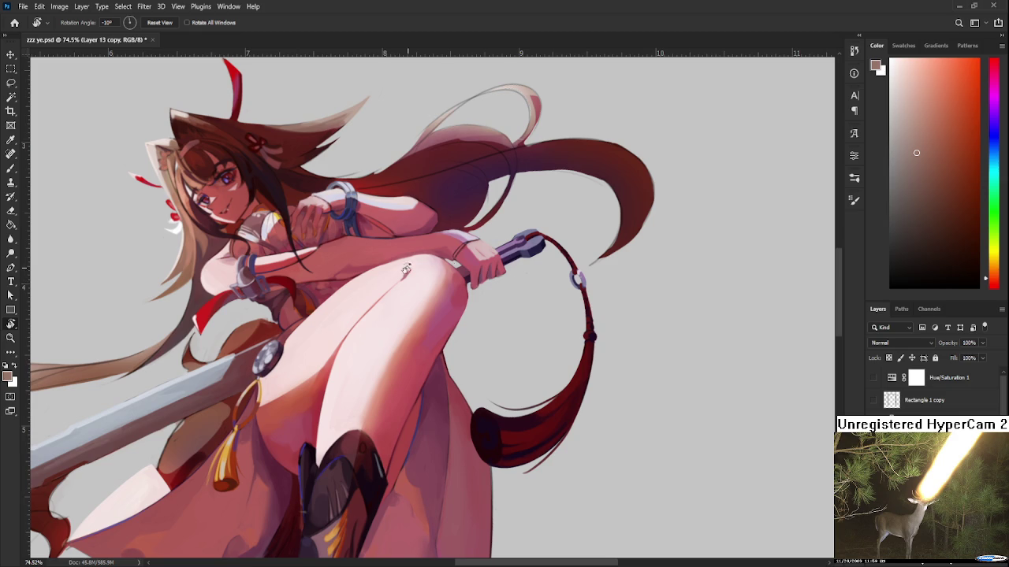
{"action": "scroll", "coordinate": [473, 314], "scroll_direction": "down", "scroll_amount": 3}
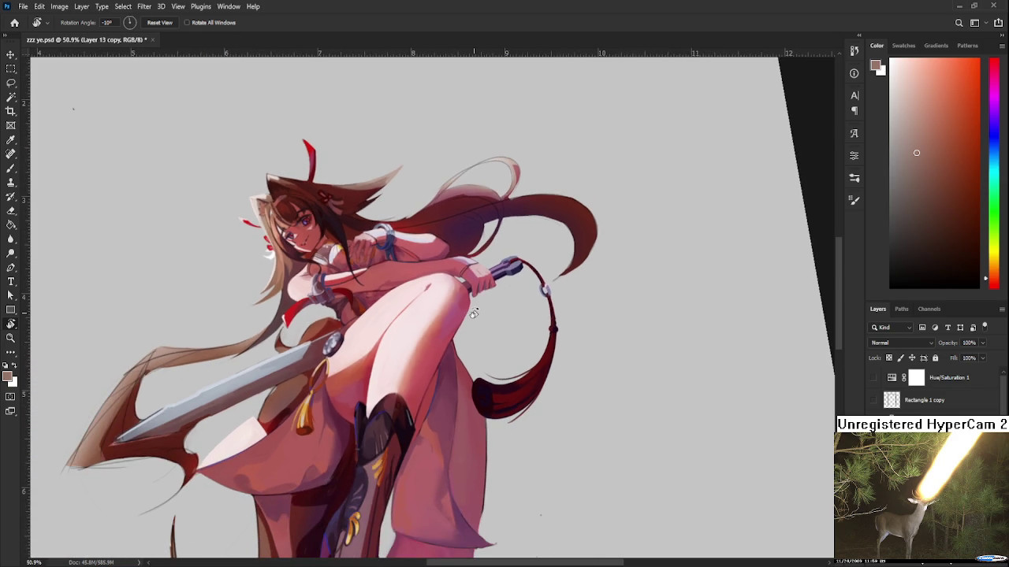
{"action": "scroll", "coordinate": [472, 313], "scroll_direction": "down", "scroll_amount": 2}
{"action": "scroll", "coordinate": [472, 313], "scroll_direction": "down", "scroll_amount": 2}
{"action": "key", "text": "Escape"}
{"action": "key", "text": "ctrl+z"}
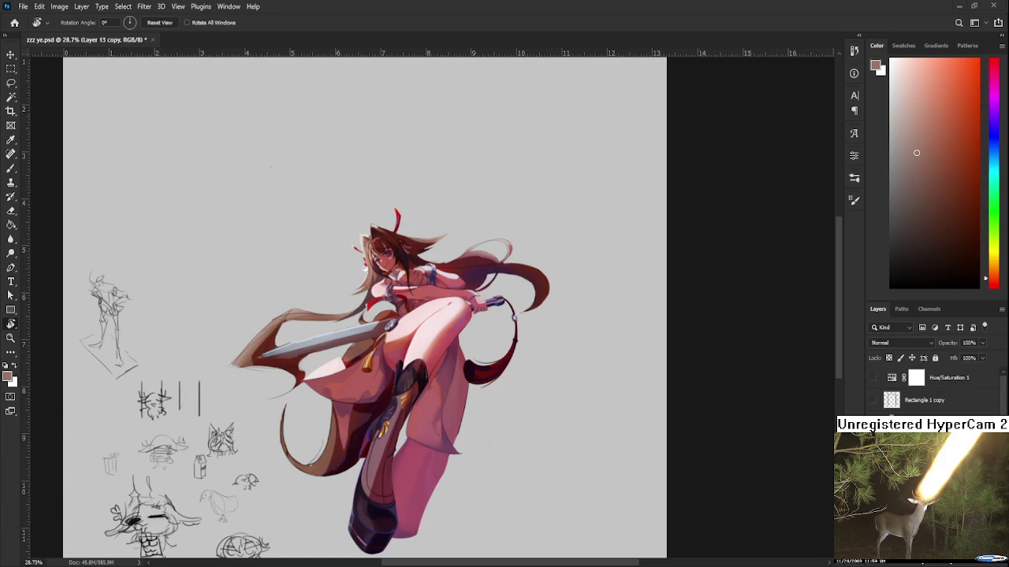
{"action": "scroll", "coordinate": [123, 147], "scroll_direction": "up", "scroll_amount": 2}
{"action": "scroll", "coordinate": [102, 180], "scroll_direction": "up", "scroll_amount": 2}
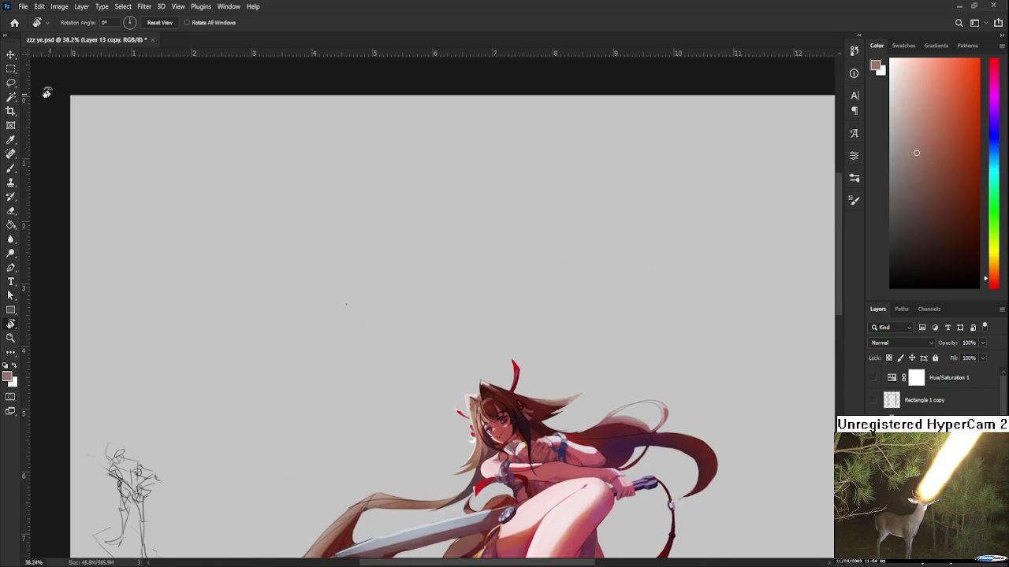
- Open the recent file Raid.psd and zoom into its sketches
{"action": "left_click", "coordinate": [16, 24]}
{"action": "left_click", "coordinate": [245, 197]}
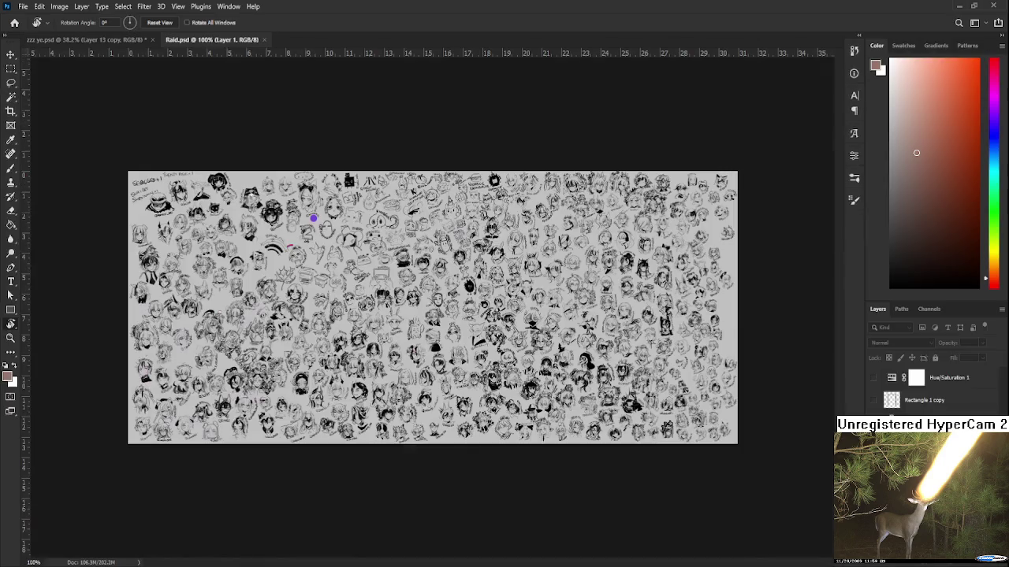
{"action": "scroll", "coordinate": [238, 459], "scroll_direction": "up", "scroll_amount": 3}
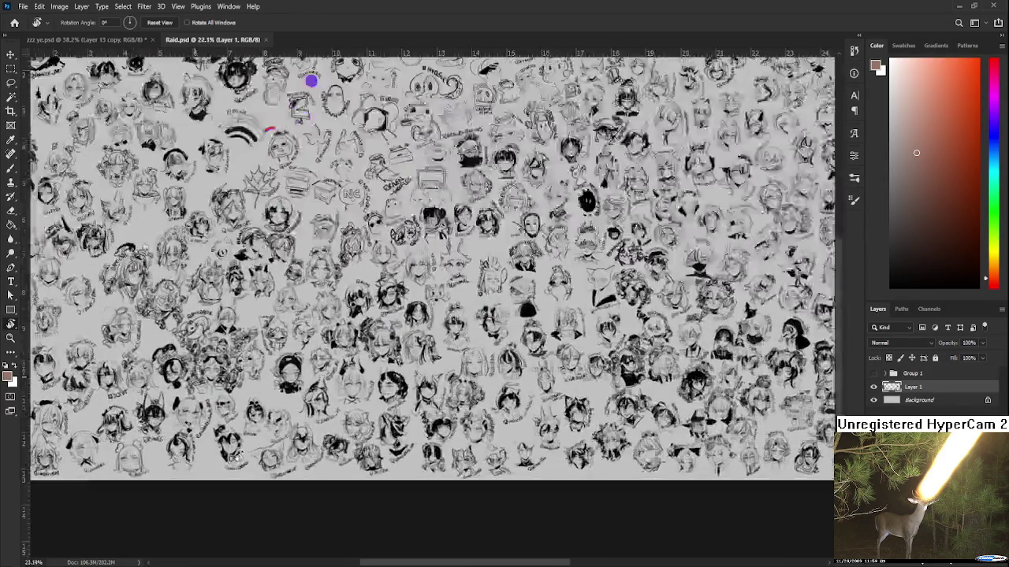
{"action": "scroll", "coordinate": [239, 457], "scroll_direction": "up", "scroll_amount": 1}
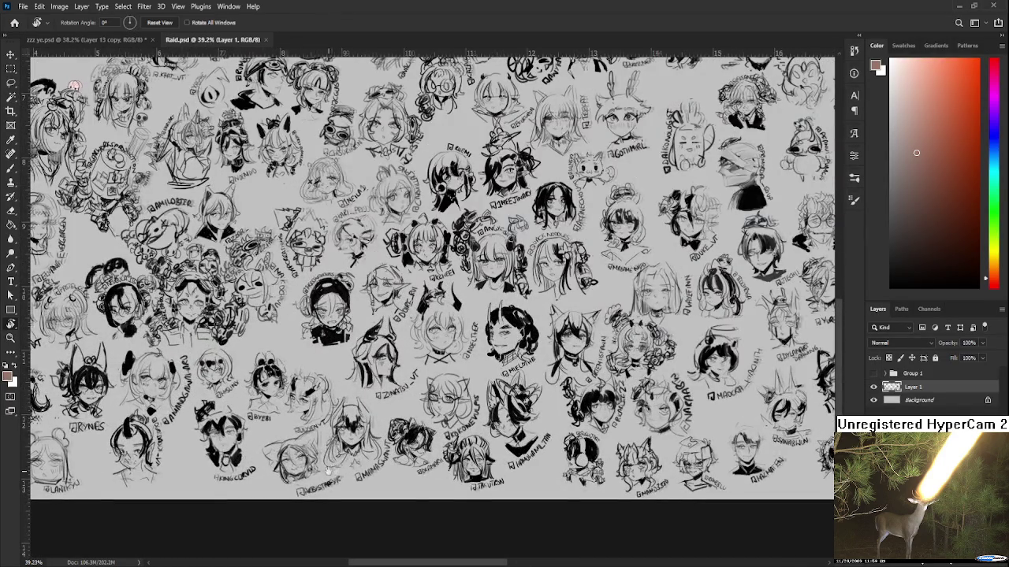
{"action": "scroll", "coordinate": [329, 347], "scroll_direction": "up", "scroll_amount": 2}
{"action": "scroll", "coordinate": [217, 159], "scroll_direction": "up", "scroll_amount": 3}
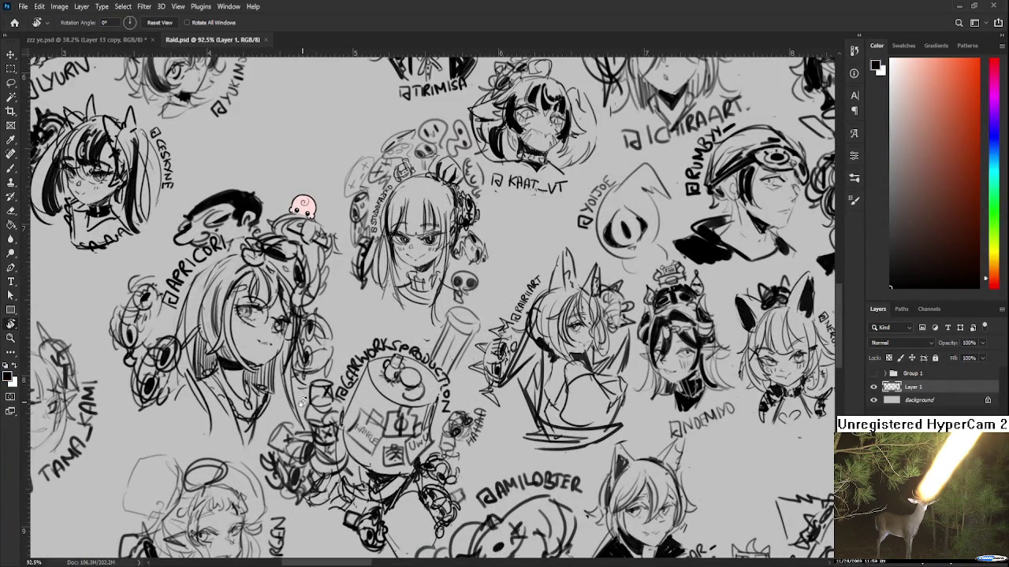
- Add short brush strokes to a Raid.psd sketch, save it and close it
{"action": "key", "text": "b"}
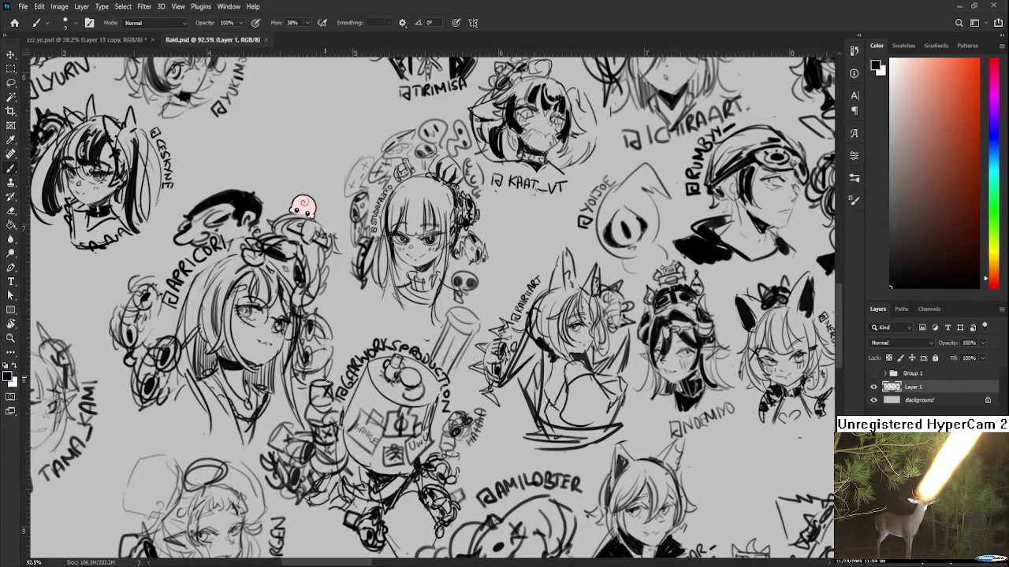
{"action": "left_click_drag", "start_coordinate": [329, 364], "coordinate": [335, 387]}
{"action": "key", "text": "ctrl+s"}
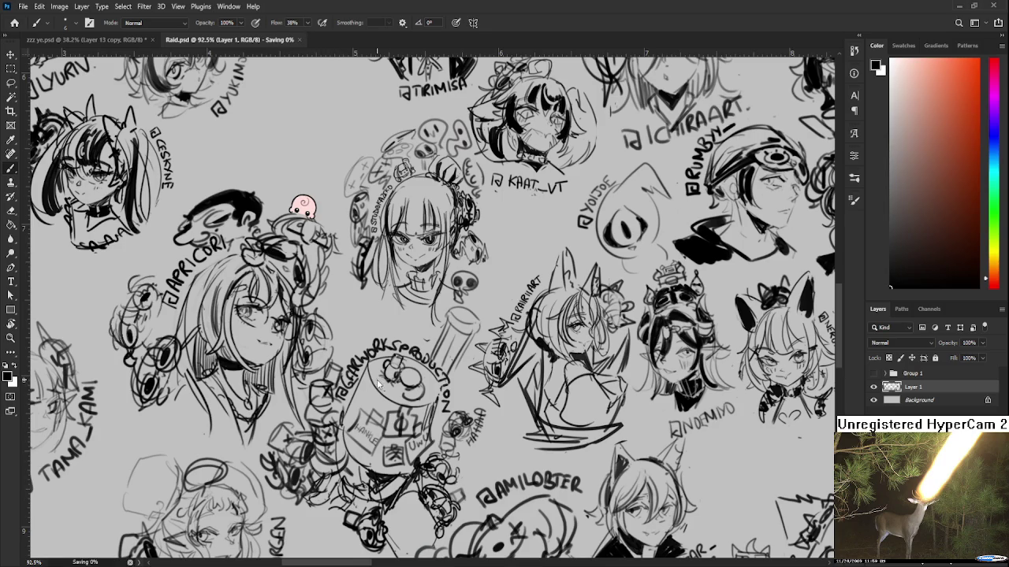
{"action": "scroll", "coordinate": [378, 383], "scroll_direction": "down", "scroll_amount": 5}
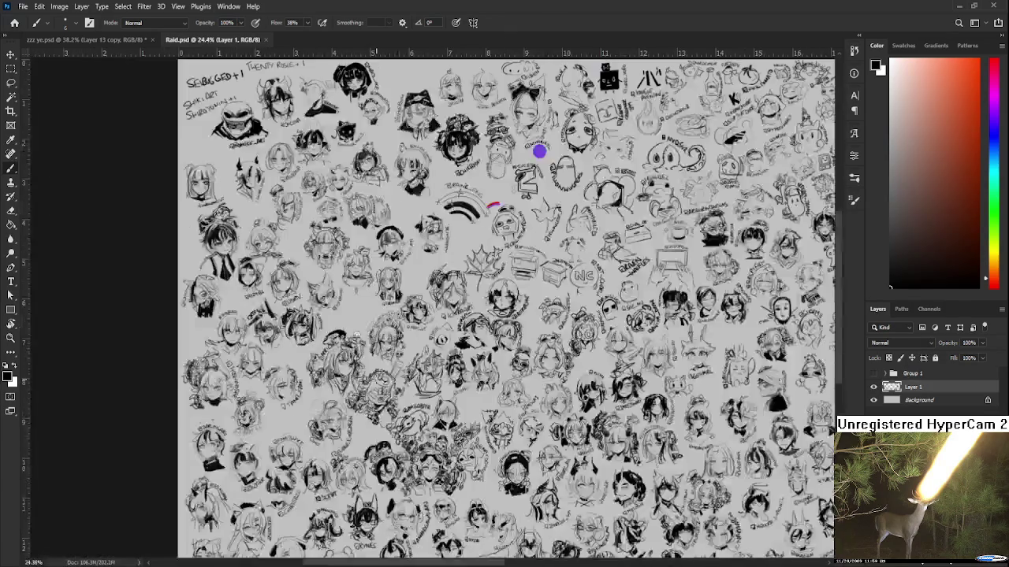
{"action": "scroll", "coordinate": [367, 371], "scroll_direction": "down", "scroll_amount": 2}
{"action": "left_click", "coordinate": [265, 39]}
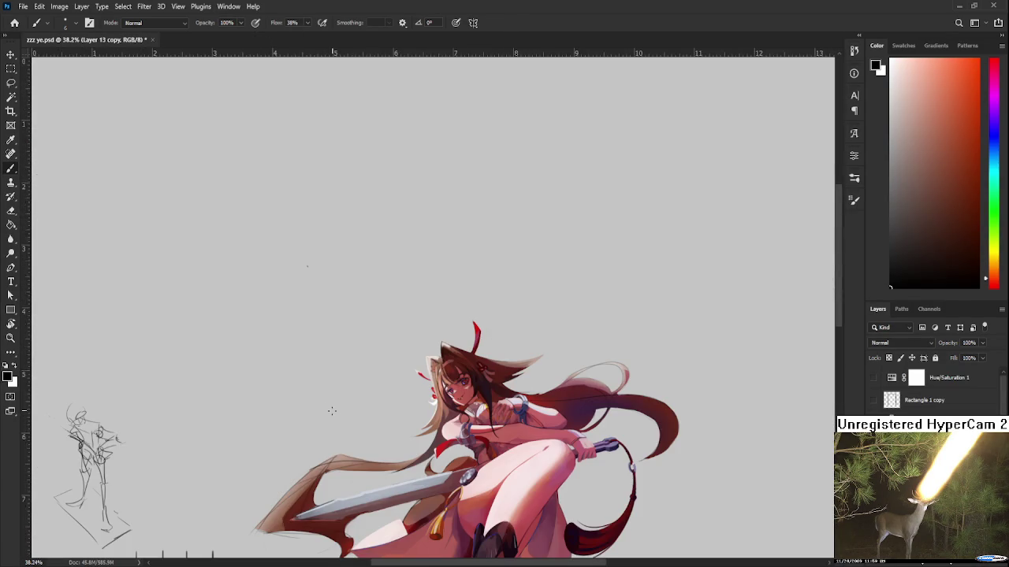
{"action": "left_click_drag", "start_coordinate": [327, 397], "coordinate": [247, 335]}
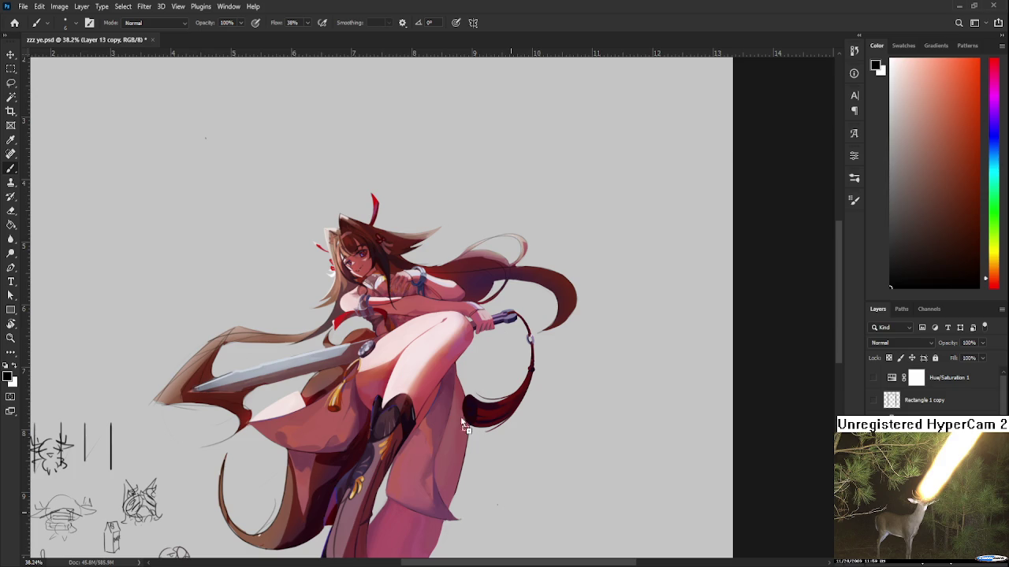
- Paste the comic spread as a new layer, shift it right and commit it
{"action": "key", "text": "ctrl+v"}
{"action": "left_click_drag", "start_coordinate": [623, 347], "coordinate": [649, 342]}
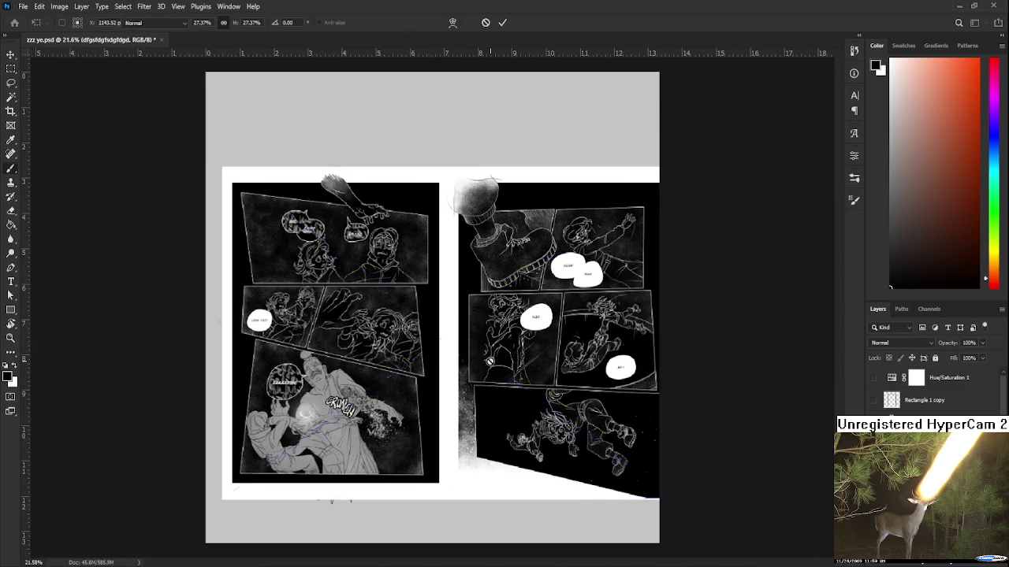
{"action": "scroll", "coordinate": [648, 358], "scroll_direction": "up", "scroll_amount": 3}
{"action": "key", "text": "Return"}
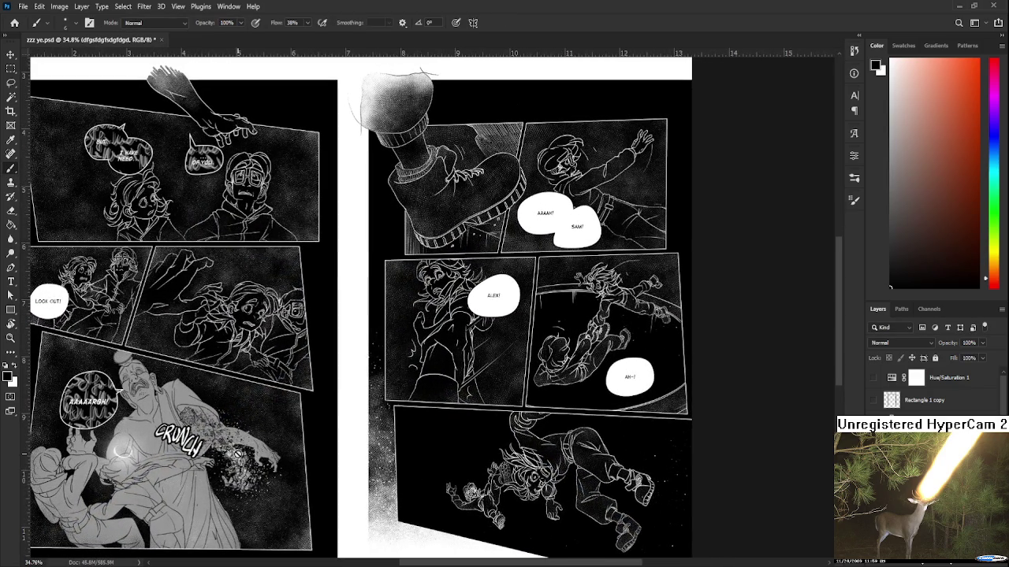
- Pan and zoom across the comic spread's left, upper and right-hand pages
{"action": "mouse_move", "coordinate": [492, 405]}
{"action": "left_mouse_down"}
{"action": "mouse_move", "coordinate": [351, 473]}
{"action": "mouse_move", "coordinate": [365, 419]}
{"action": "mouse_move", "coordinate": [409, 364]}
{"action": "left_mouse_up"}
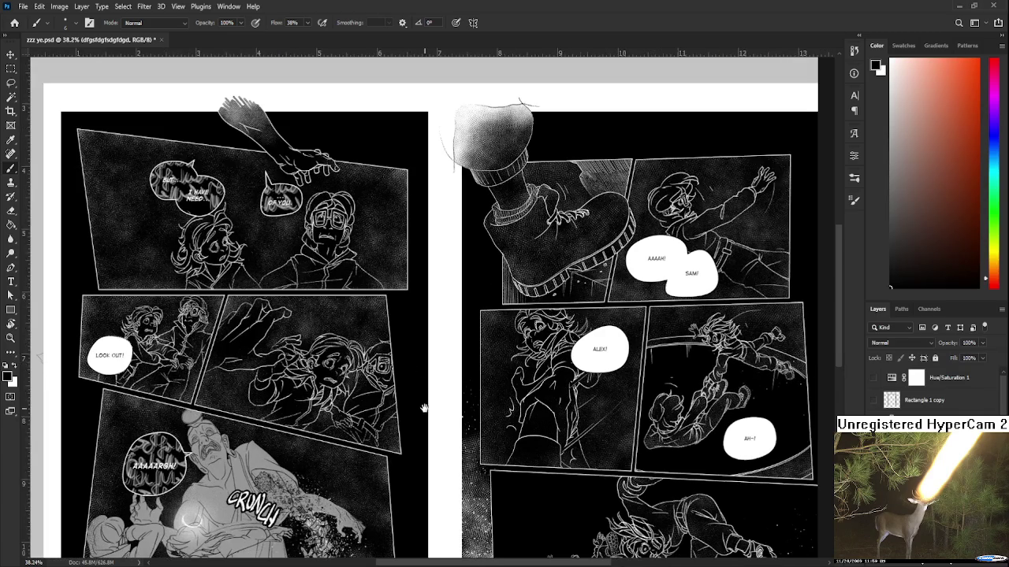
{"action": "scroll", "coordinate": [424, 403], "scroll_direction": "up", "scroll_amount": 1}
{"action": "left_click_drag", "start_coordinate": [419, 338], "coordinate": [414, 322]}
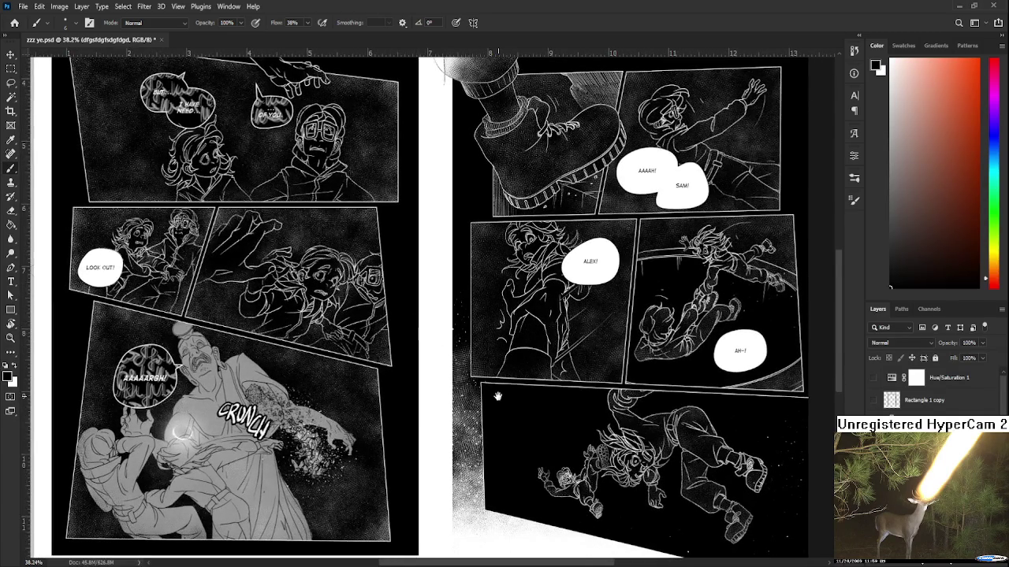
{"action": "scroll", "coordinate": [415, 321], "scroll_direction": "down", "scroll_amount": 2}
{"action": "scroll", "coordinate": [441, 335], "scroll_direction": "right", "scroll_amount": 1}
{"action": "left_click_drag", "start_coordinate": [469, 349], "coordinate": [266, 442]}
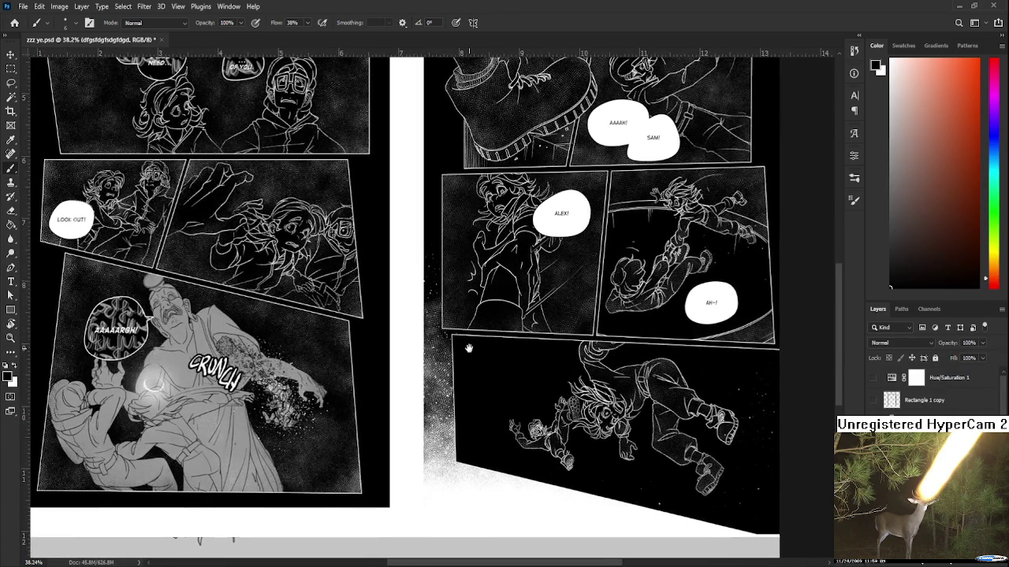
{"action": "scroll", "coordinate": [266, 442], "scroll_direction": "up", "scroll_amount": 1}
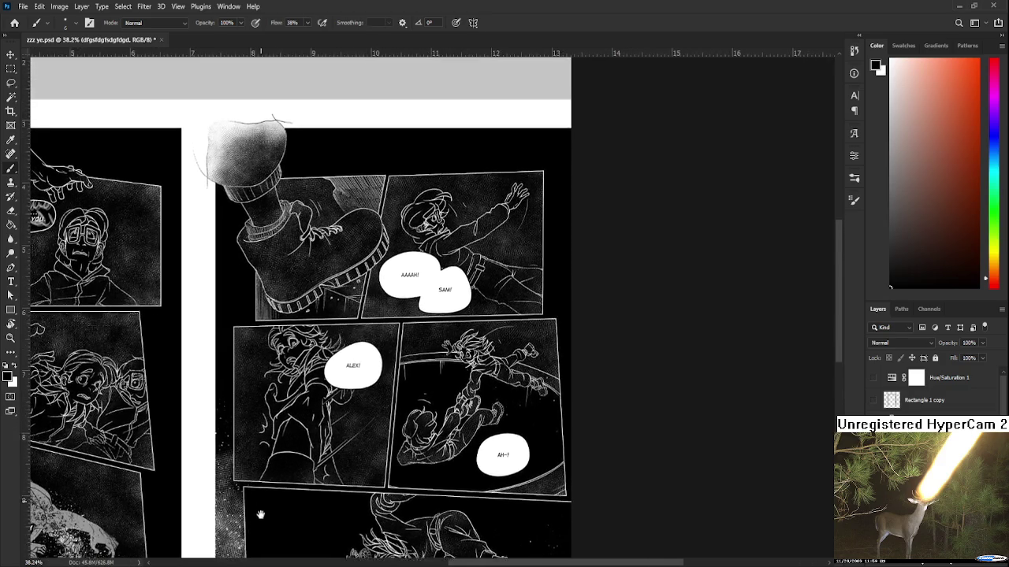
{"action": "scroll", "coordinate": [266, 442], "scroll_direction": "up", "scroll_amount": 2}
{"action": "scroll", "coordinate": [260, 449], "scroll_direction": "up", "scroll_amount": 2}
{"action": "scroll", "coordinate": [247, 463], "scroll_direction": "up", "scroll_amount": 1}
{"action": "scroll", "coordinate": [247, 464], "scroll_direction": "down", "scroll_amount": 5}
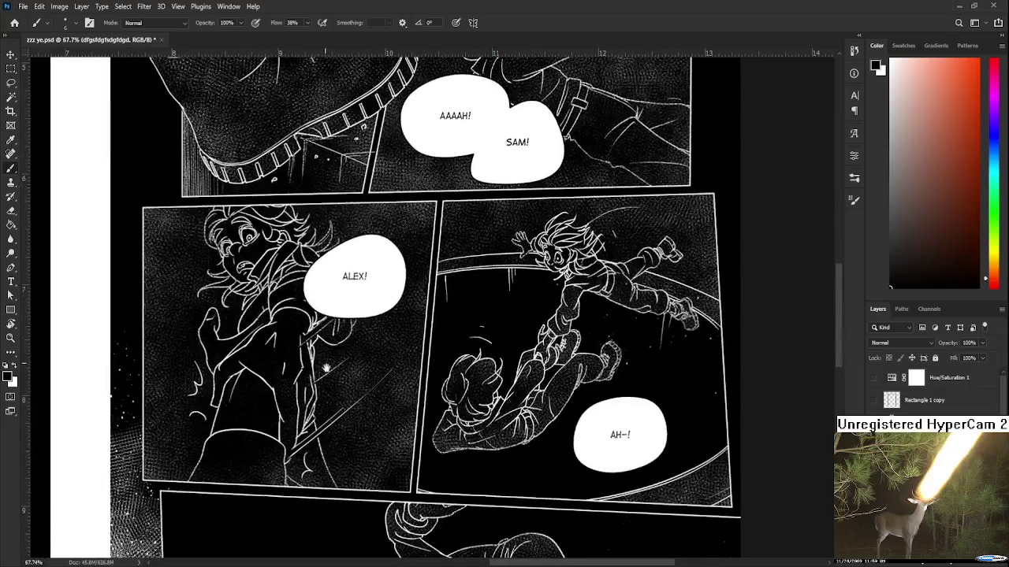
{"action": "scroll", "coordinate": [305, 285], "scroll_direction": "down", "scroll_amount": 2}
{"action": "scroll", "coordinate": [327, 339], "scroll_direction": "down", "scroll_amount": 3}
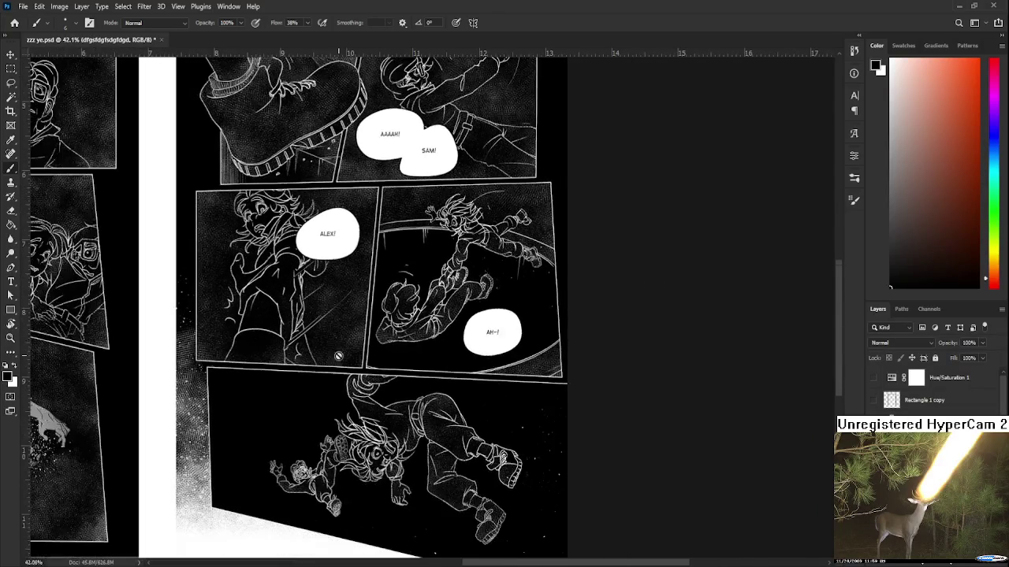
{"action": "scroll", "coordinate": [337, 354], "scroll_direction": "up", "scroll_amount": 2}
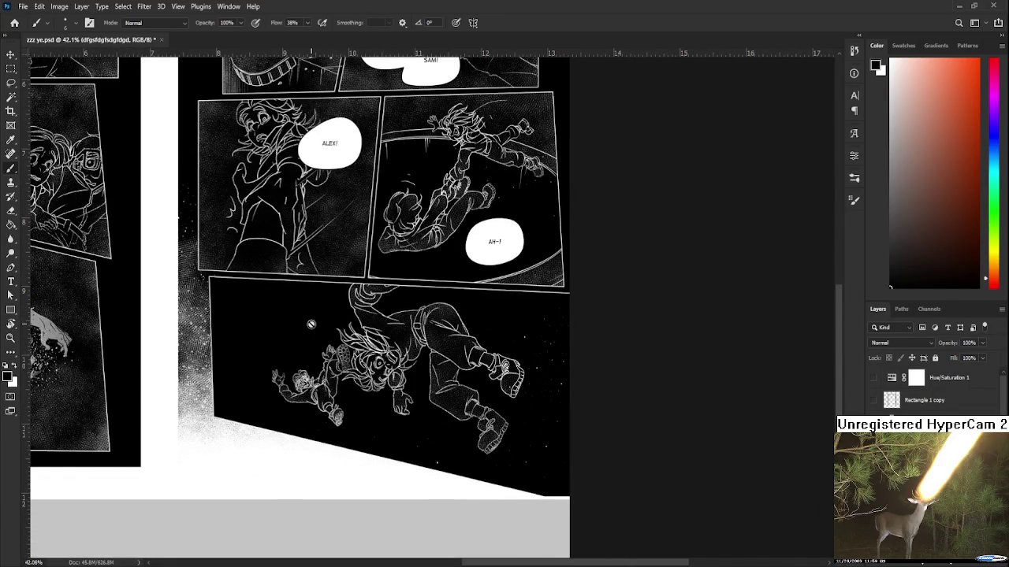
{"action": "scroll", "coordinate": [308, 331], "scroll_direction": "down", "scroll_amount": 1}
{"action": "scroll", "coordinate": [307, 331], "scroll_direction": "down", "scroll_amount": 1}
{"action": "scroll", "coordinate": [480, 373], "scroll_direction": "up", "scroll_amount": 1}
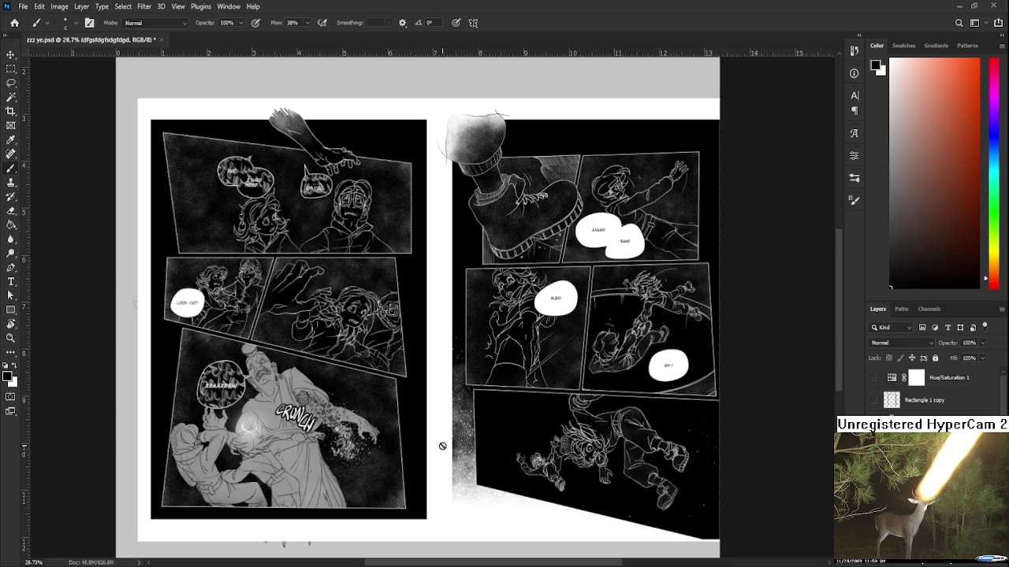
- Zoom out and delete the comic spread layer to reveal the swordswoman painting
{"action": "scroll", "coordinate": [433, 446], "scroll_direction": "down", "scroll_amount": 1}
{"action": "scroll", "coordinate": [433, 445], "scroll_direction": "down", "scroll_amount": 1}
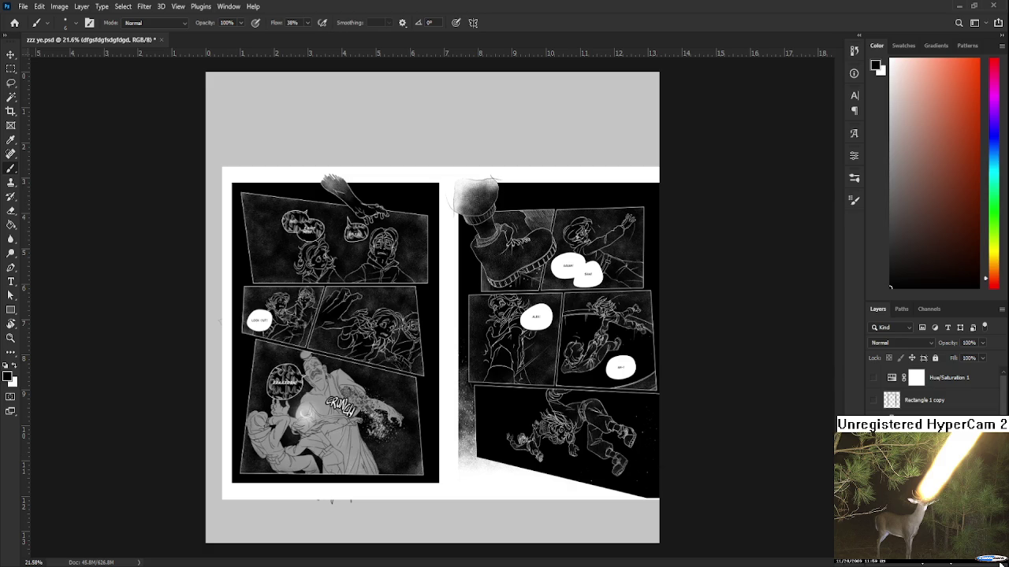
{"action": "key", "text": "Delete"}
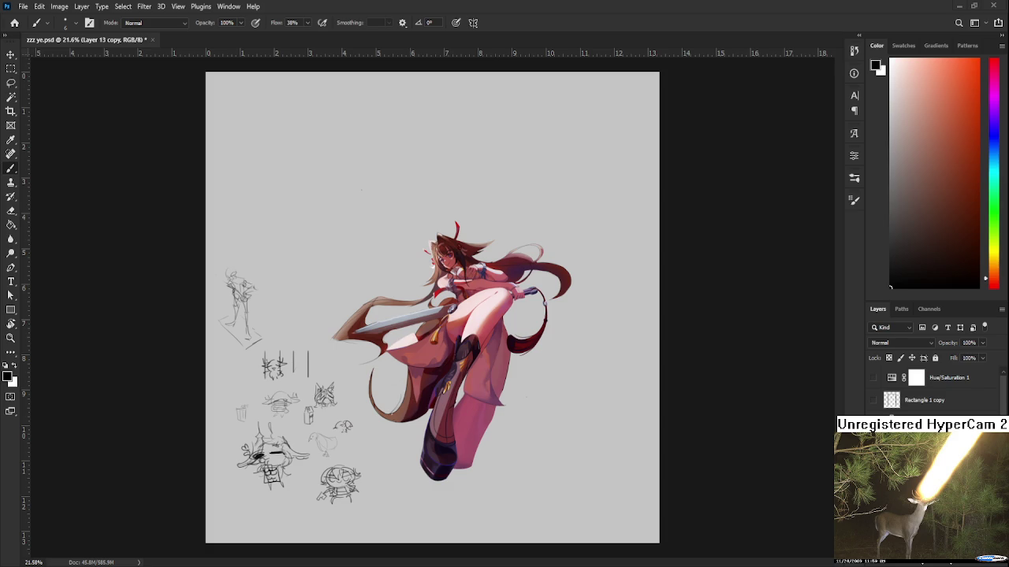
- Zoom in on the swordswoman's sword and legs and rotate the canvas to tilt the figure
{"action": "scroll", "coordinate": [547, 403], "scroll_direction": "up", "scroll_amount": 2}
{"action": "scroll", "coordinate": [547, 403], "scroll_direction": "up", "scroll_amount": 1}
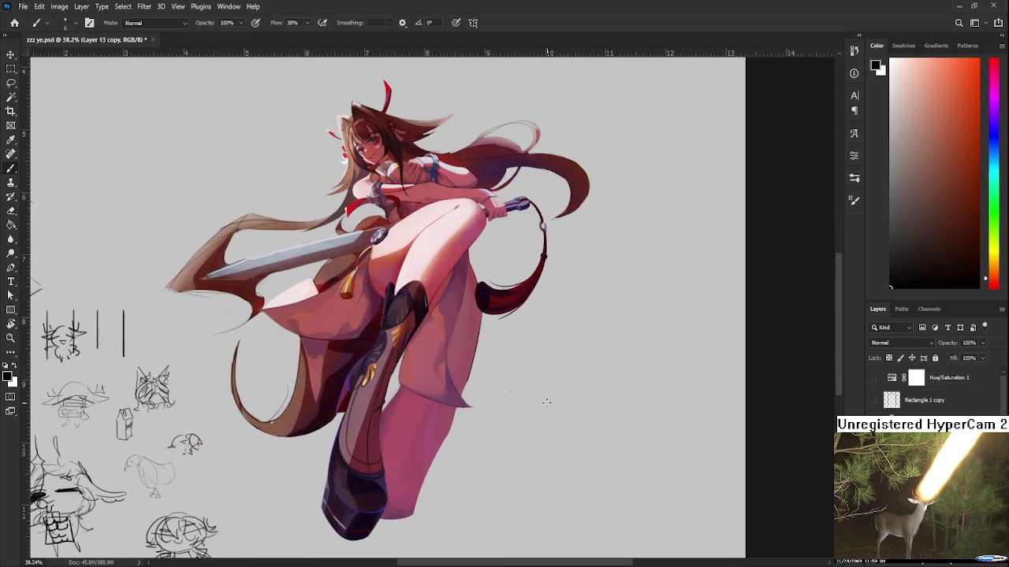
{"action": "left_click_drag", "start_coordinate": [566, 427], "coordinate": [566, 458]}
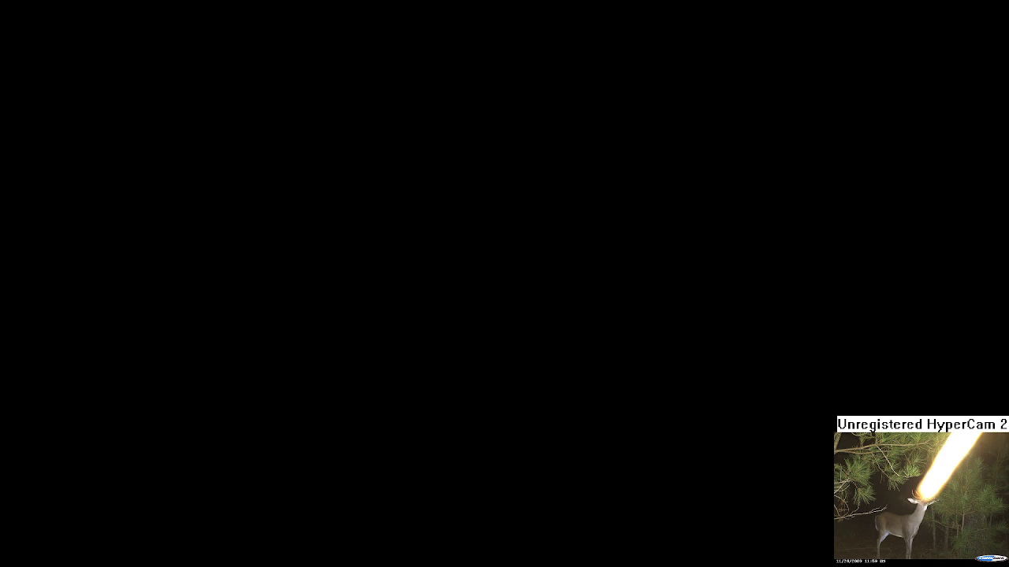
{"action": "scroll", "coordinate": [509, 363], "scroll_direction": "up", "scroll_amount": 1}
{"action": "scroll", "coordinate": [509, 362], "scroll_direction": "up", "scroll_amount": 1}
{"action": "left_click_drag", "start_coordinate": [509, 361], "coordinate": [512, 381]}
{"action": "key", "text": "e"}
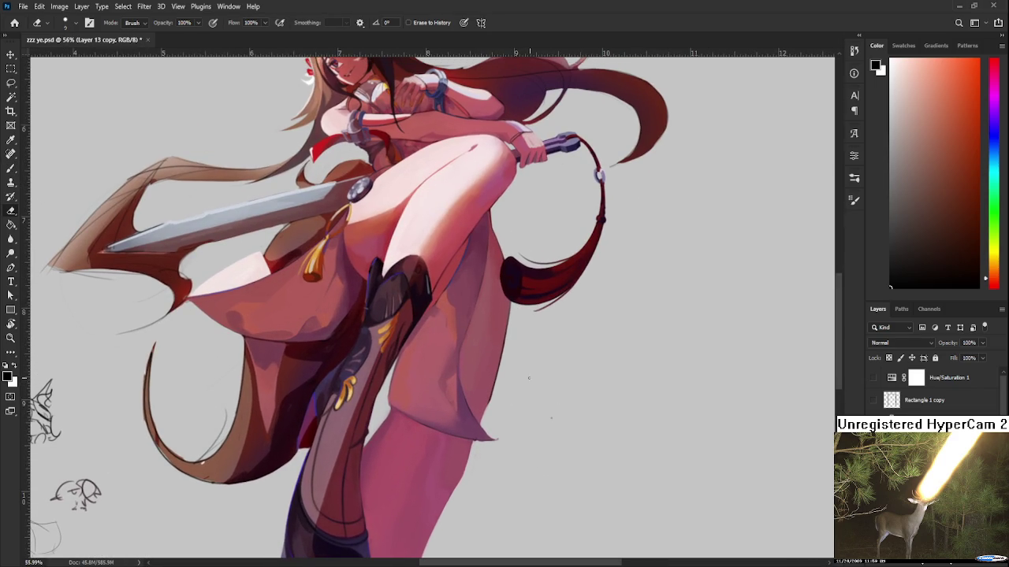
{"action": "scroll", "coordinate": [515, 423], "scroll_direction": "down", "scroll_amount": 2}
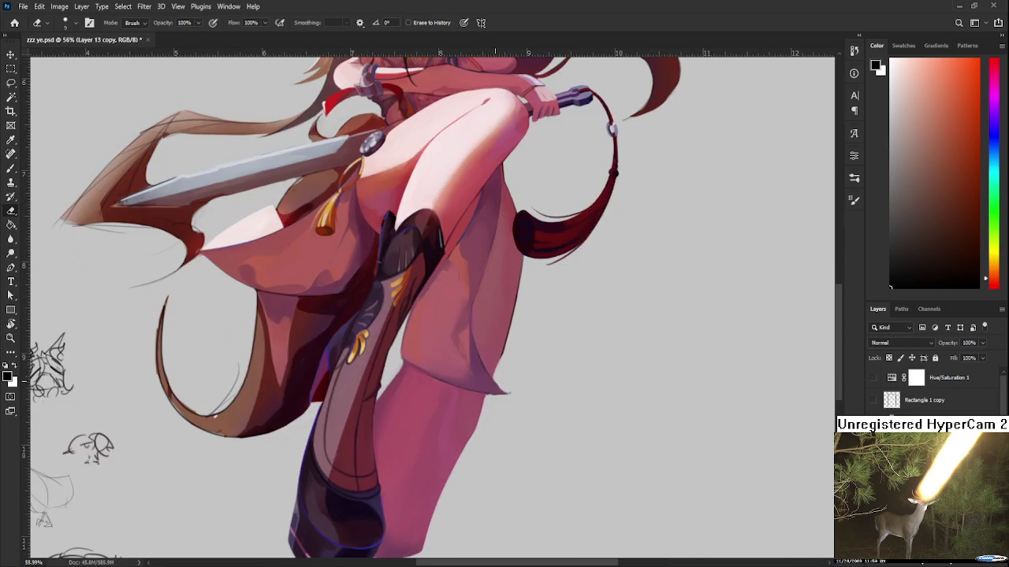
{"action": "key", "text": "r"}
{"action": "mouse_move", "coordinate": [515, 394]}
{"action": "left_mouse_down"}
{"action": "mouse_move", "coordinate": [405, 391]}
{"action": "mouse_move", "coordinate": [378, 427]}
{"action": "left_mouse_up"}
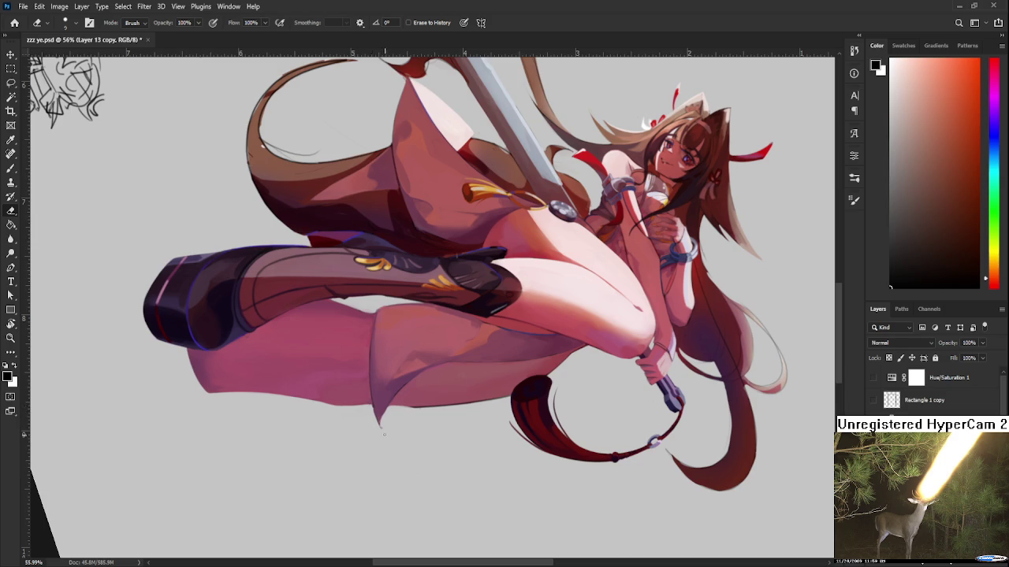
{"action": "left_click_drag", "start_coordinate": [387, 433], "coordinate": [455, 401]}
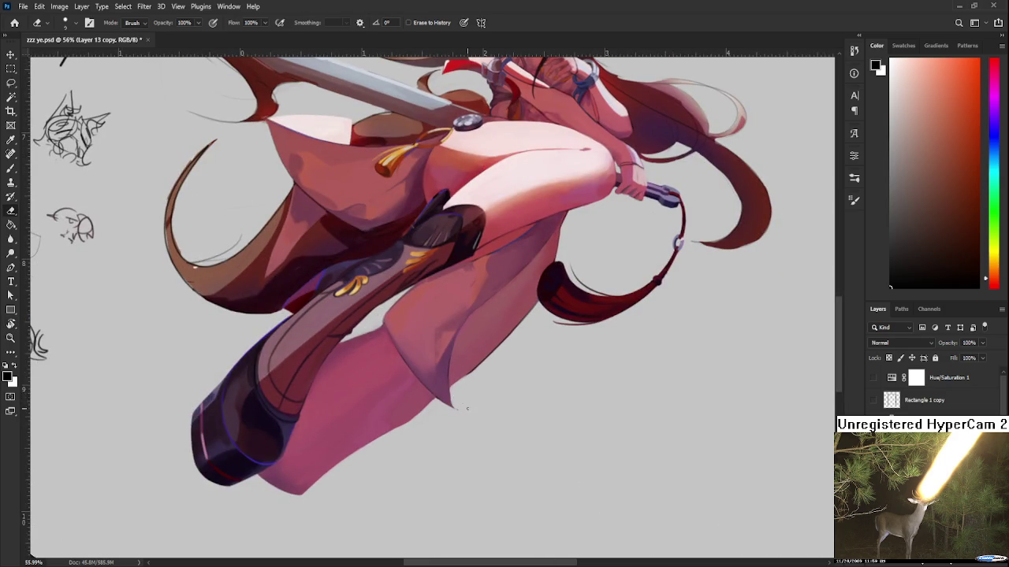
- Sample the coat's mauve-pink colour and re-angle the view around the coat hem
{"action": "key", "text": "b"}
{"action": "left_click", "coordinate": [441, 393], "text": "alt"}
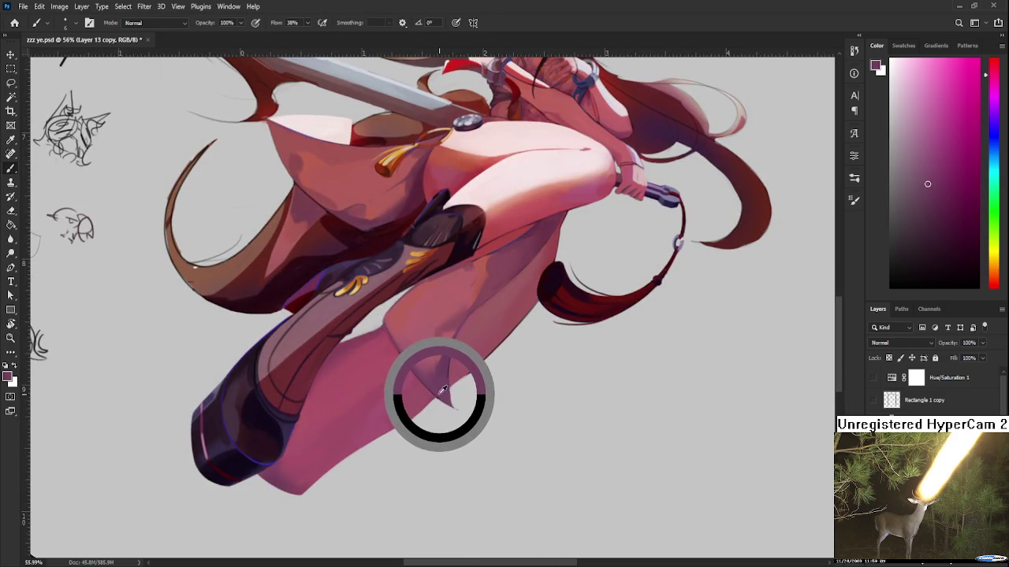
{"action": "key", "text": "e"}
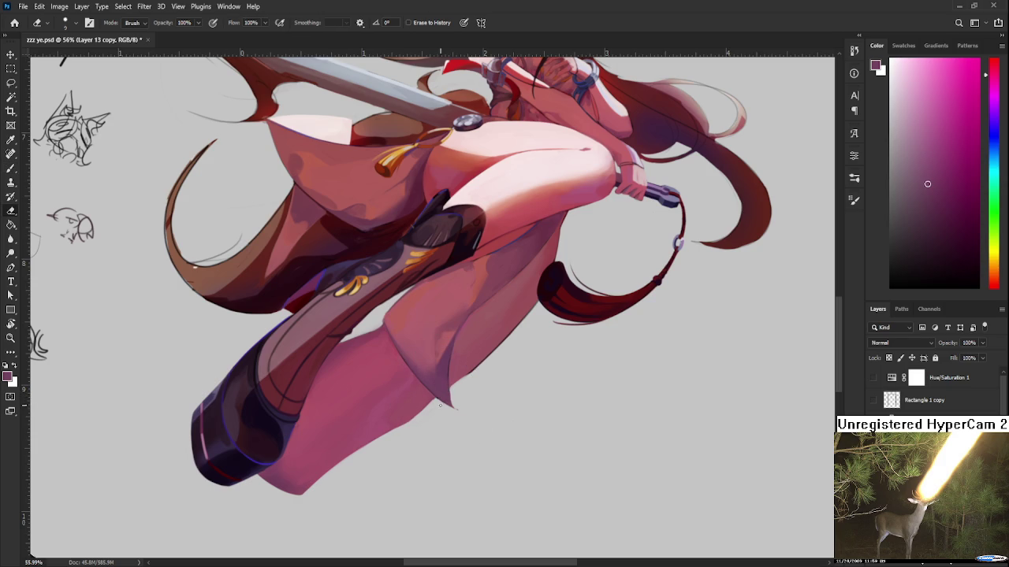
{"action": "key", "text": "r"}
{"action": "mouse_move", "coordinate": [445, 409]}
{"action": "left_mouse_down"}
{"action": "mouse_move", "coordinate": [543, 366]}
{"action": "mouse_move", "coordinate": [547, 379]}
{"action": "mouse_move", "coordinate": [513, 397]}
{"action": "left_mouse_up"}
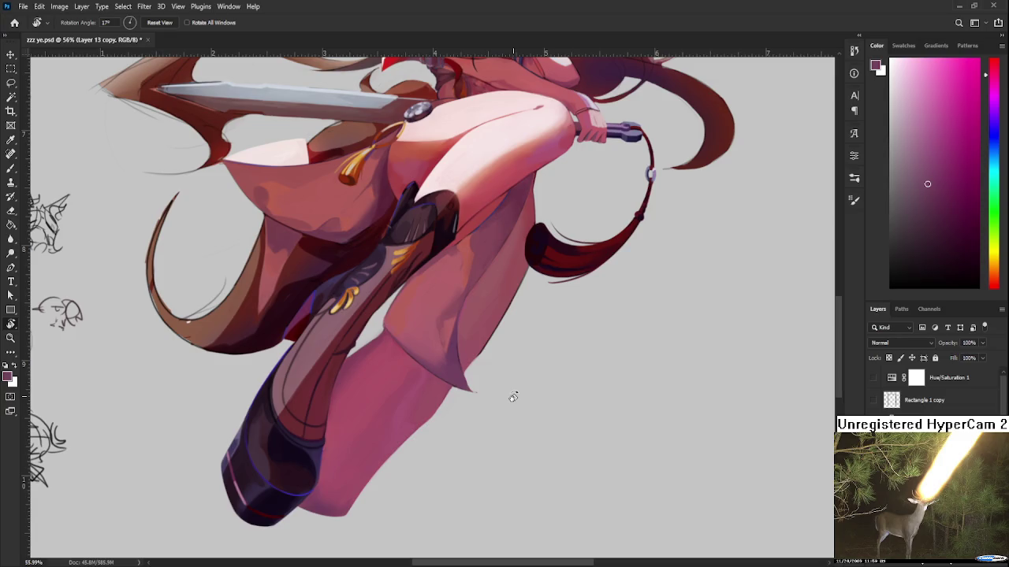
{"action": "mouse_move", "coordinate": [453, 363]}
{"action": "left_mouse_down"}
{"action": "mouse_move", "coordinate": [457, 381]}
{"action": "mouse_move", "coordinate": [438, 368]}
{"action": "mouse_move", "coordinate": [425, 384]}
{"action": "left_mouse_up"}
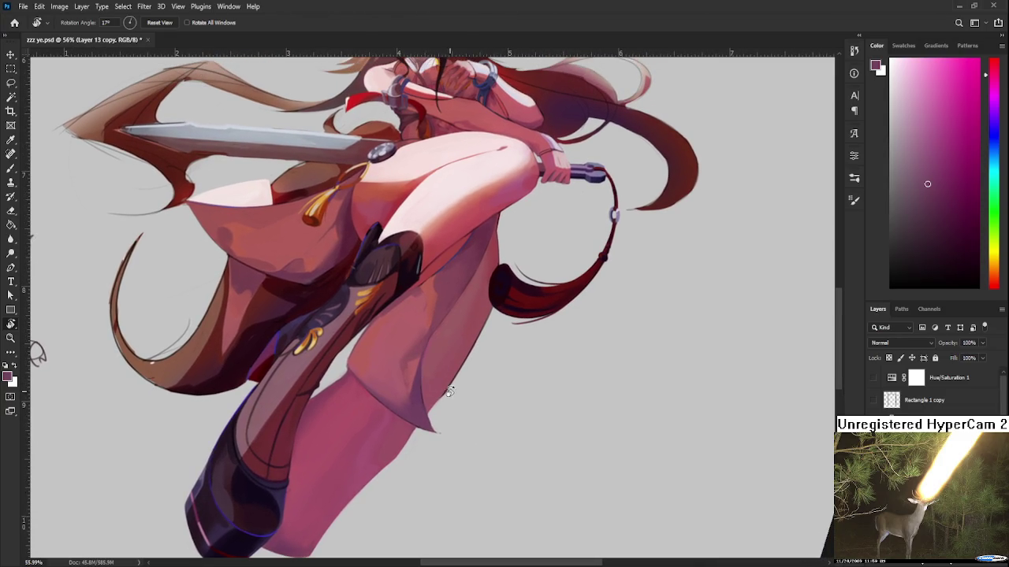
{"action": "key", "text": "e"}
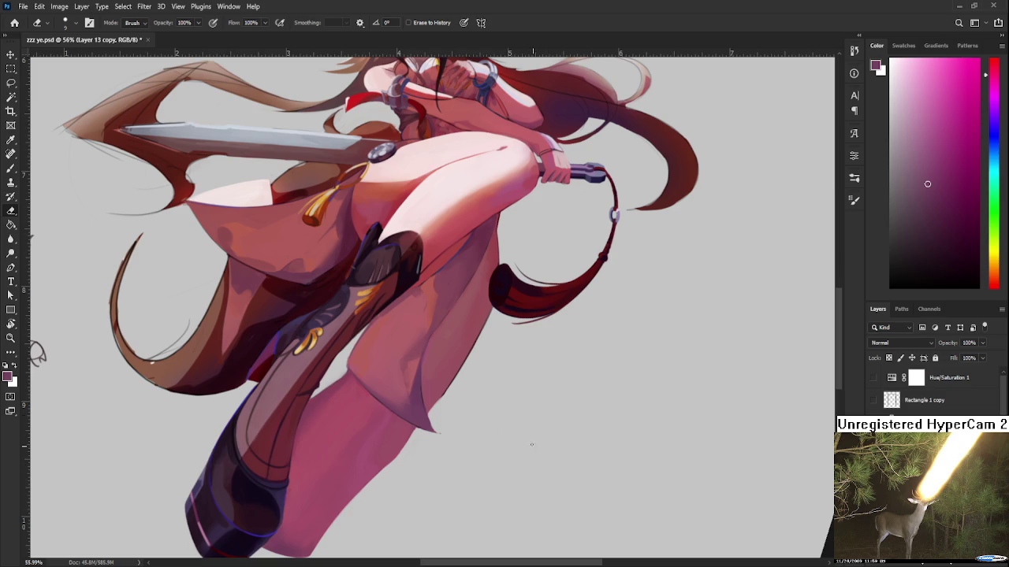
- Scroll and zoom the view up from the legs to the swordswoman's face and torso
{"action": "scroll", "coordinate": [465, 461], "scroll_direction": "up", "scroll_amount": 1}
{"action": "scroll", "coordinate": [456, 450], "scroll_direction": "up", "scroll_amount": 3}
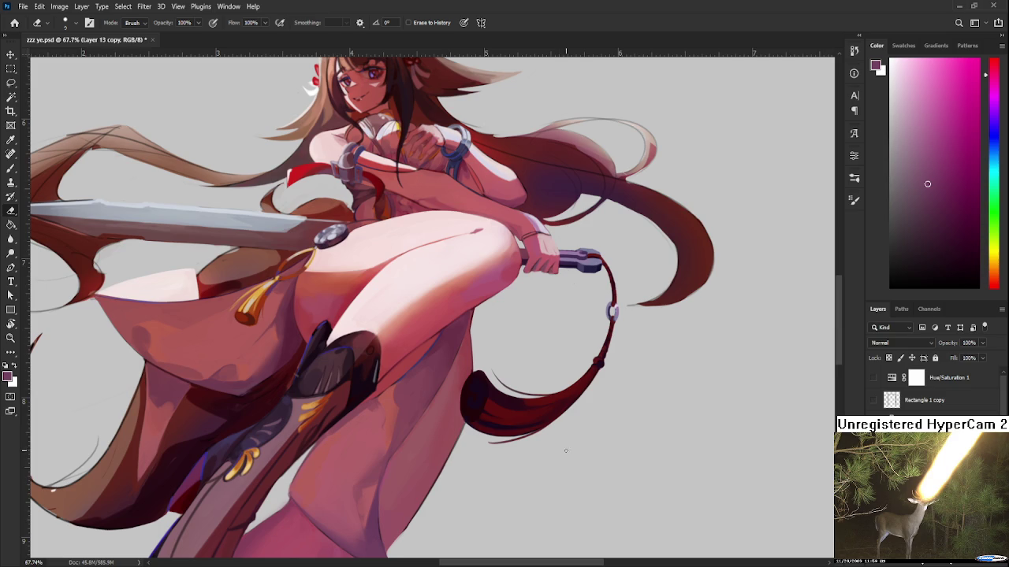
{"action": "scroll", "coordinate": [559, 383], "scroll_direction": "up", "scroll_amount": 2}
{"action": "scroll", "coordinate": [552, 394], "scroll_direction": "up", "scroll_amount": 2}
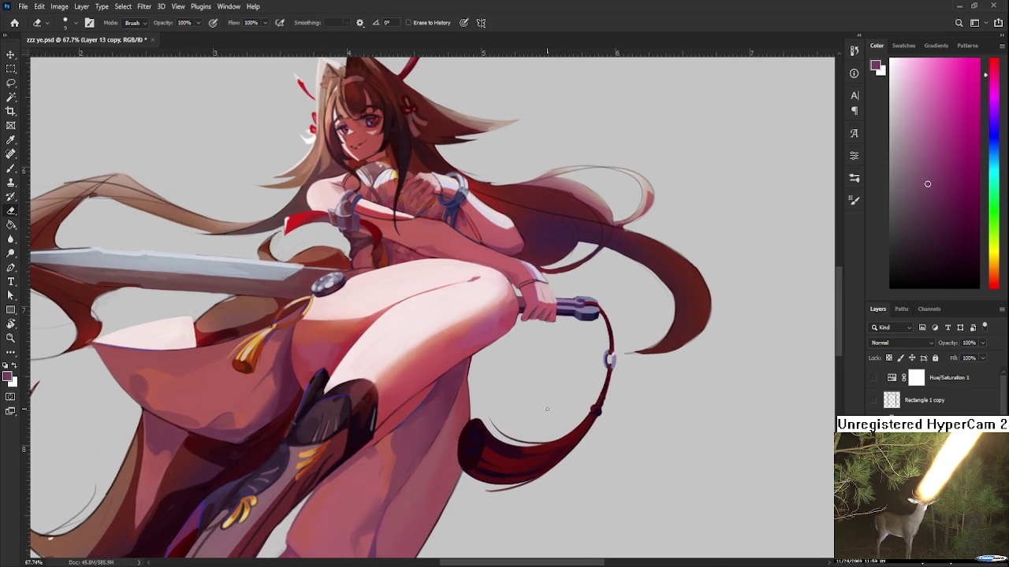
{"action": "scroll", "coordinate": [604, 412], "scroll_direction": "up", "scroll_amount": 1}
{"action": "scroll", "coordinate": [615, 441], "scroll_direction": "up", "scroll_amount": 2}
{"action": "scroll", "coordinate": [612, 463], "scroll_direction": "down", "scroll_amount": 2}
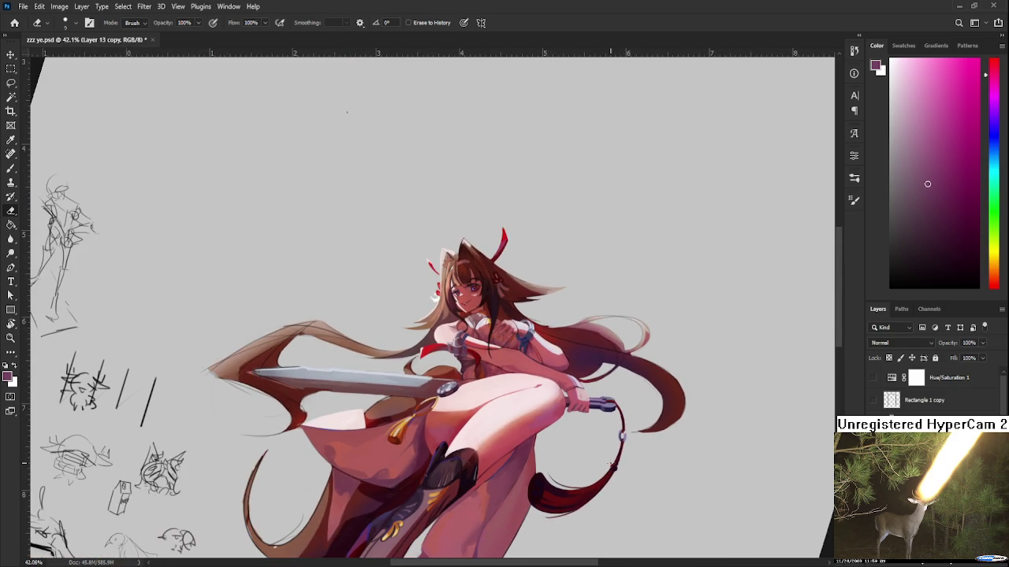
{"action": "scroll", "coordinate": [327, 296], "scroll_direction": "up", "scroll_amount": 2}
{"action": "scroll", "coordinate": [328, 296], "scroll_direction": "up", "scroll_amount": 3}
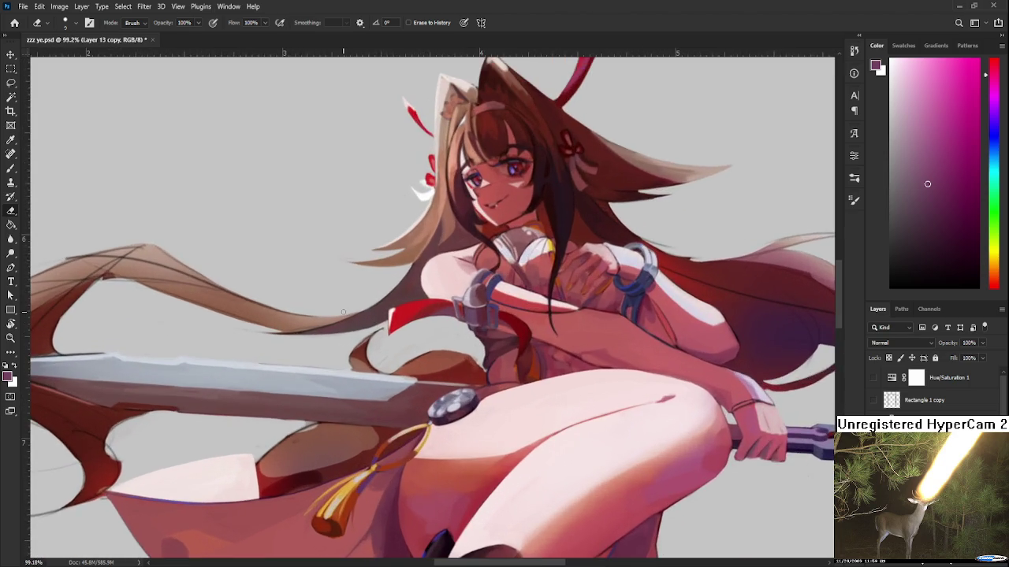
- Rotate the sword upright, sample its light grey and extend the blade's edge downward
{"action": "key", "text": "r"}
{"action": "mouse_move", "coordinate": [328, 296]}
{"action": "left_mouse_down"}
{"action": "mouse_move", "coordinate": [390, 468]}
{"action": "mouse_move", "coordinate": [406, 465]}
{"action": "left_mouse_up"}
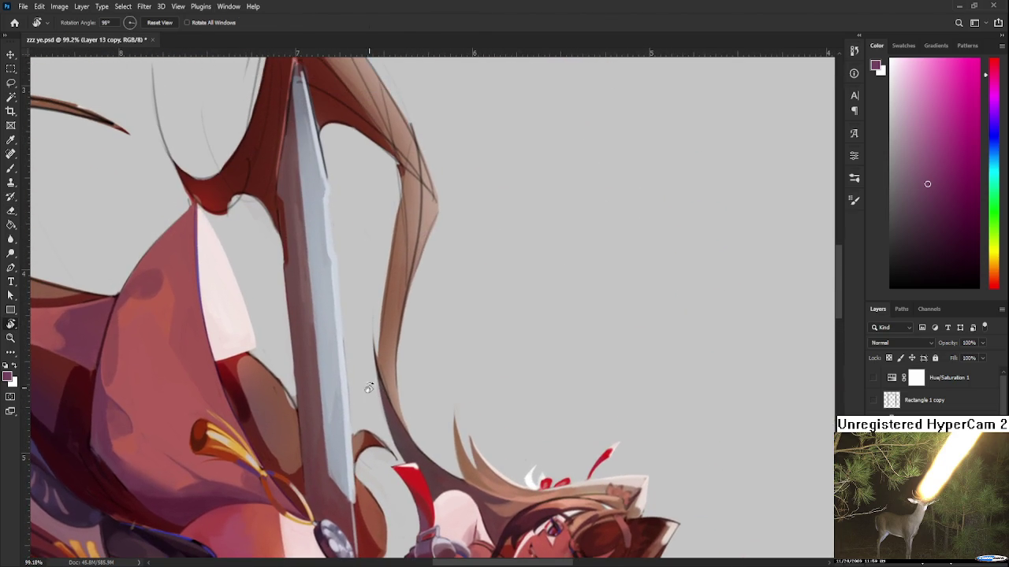
{"action": "key", "text": "b"}
{"action": "left_click", "coordinate": [339, 391], "text": "alt"}
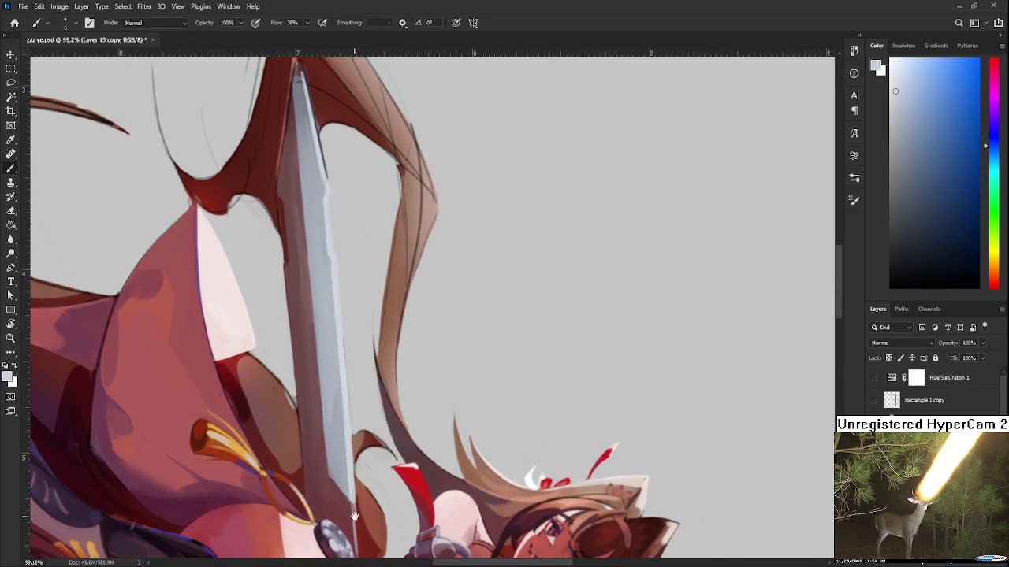
{"action": "left_click_drag", "start_coordinate": [345, 445], "coordinate": [331, 382]}
{"action": "left_click_drag", "start_coordinate": [341, 452], "coordinate": [347, 496]}
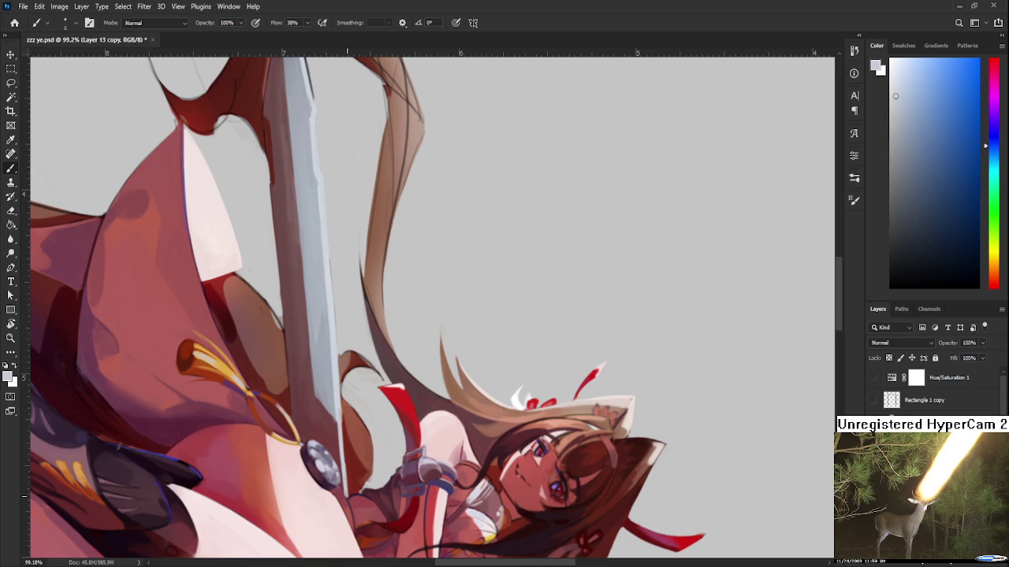
- Brighten the sword edge with short light grey strokes, then straighten and zoom out
{"action": "left_click", "coordinate": [347, 449], "text": "alt"}
{"action": "left_click", "coordinate": [345, 444], "text": "alt"}
{"action": "mouse_move", "coordinate": [345, 456]}
{"action": "left_mouse_down"}
{"action": "mouse_move", "coordinate": [347, 491]}
{"action": "mouse_move", "coordinate": [345, 477]}
{"action": "left_mouse_up"}
{"action": "left_click", "coordinate": [349, 459], "text": "alt"}
{"action": "left_click", "coordinate": [346, 453], "text": "alt"}
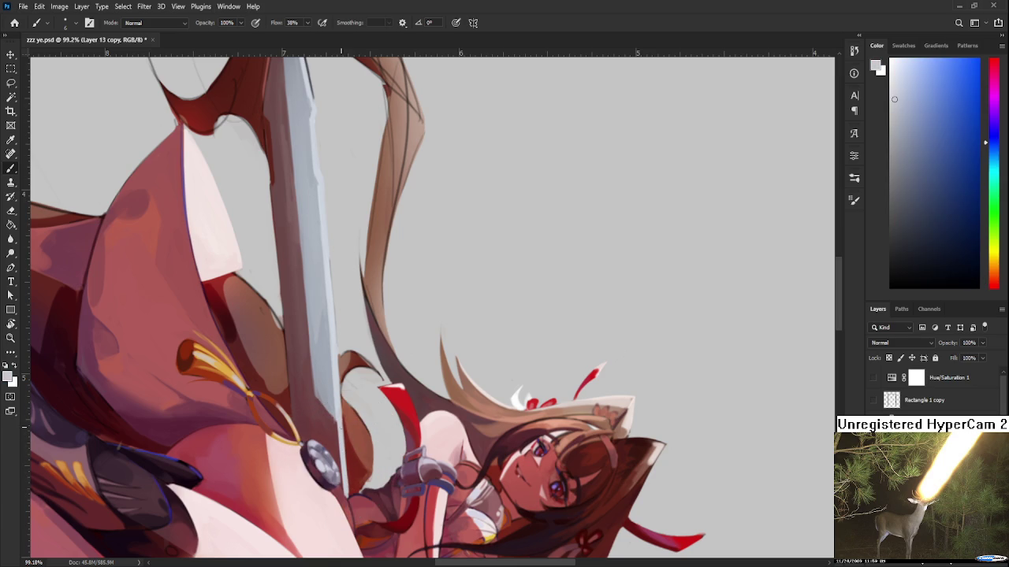
{"action": "left_click_drag", "start_coordinate": [344, 453], "coordinate": [370, 504]}
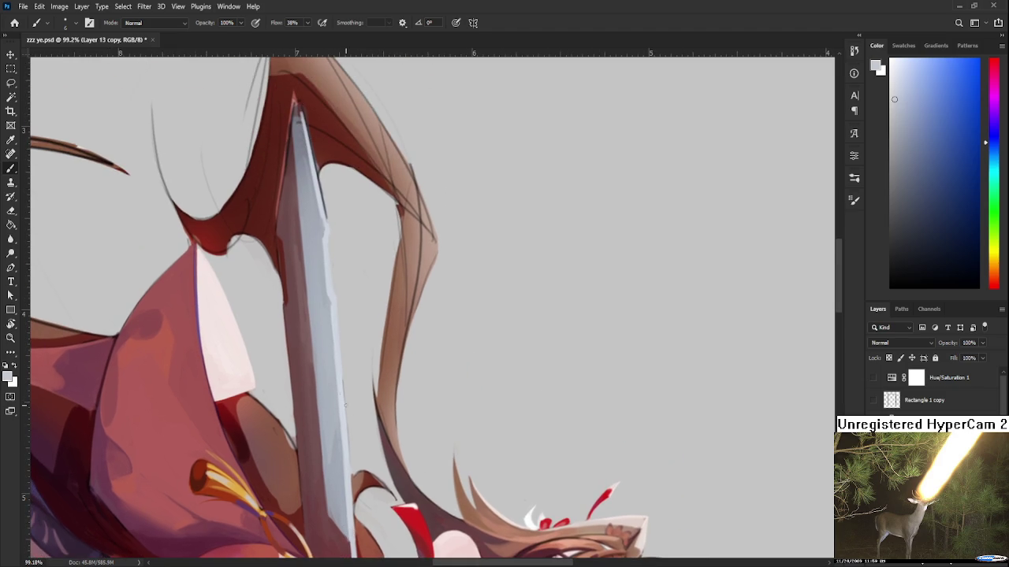
{"action": "key", "text": "r"}
{"action": "mouse_move", "coordinate": [409, 433]}
{"action": "left_mouse_down"}
{"action": "mouse_move", "coordinate": [517, 406]}
{"action": "mouse_move", "coordinate": [373, 383]}
{"action": "mouse_move", "coordinate": [433, 382]}
{"action": "left_mouse_up"}
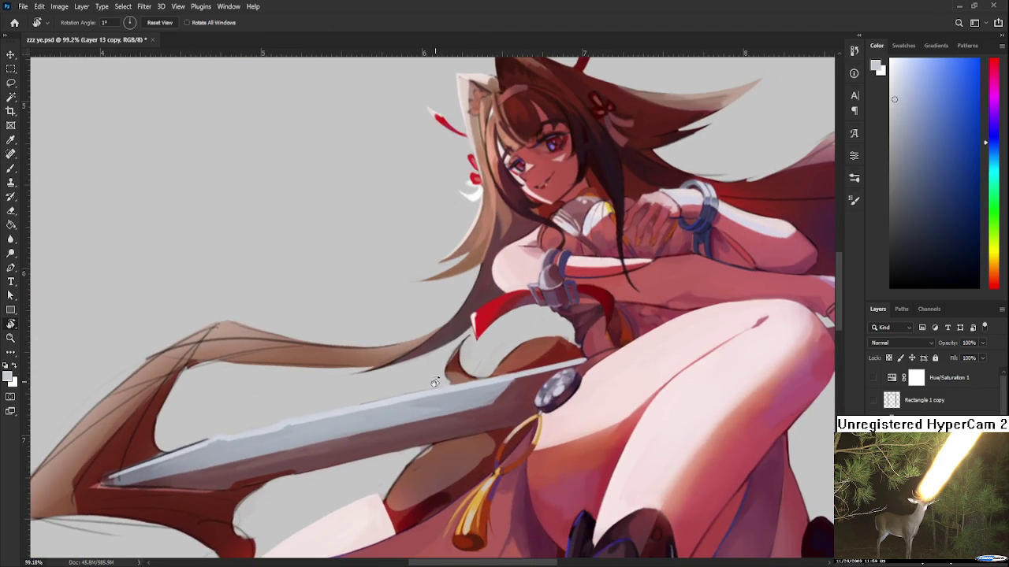
{"action": "scroll", "coordinate": [432, 381], "scroll_direction": "down", "scroll_amount": 1}
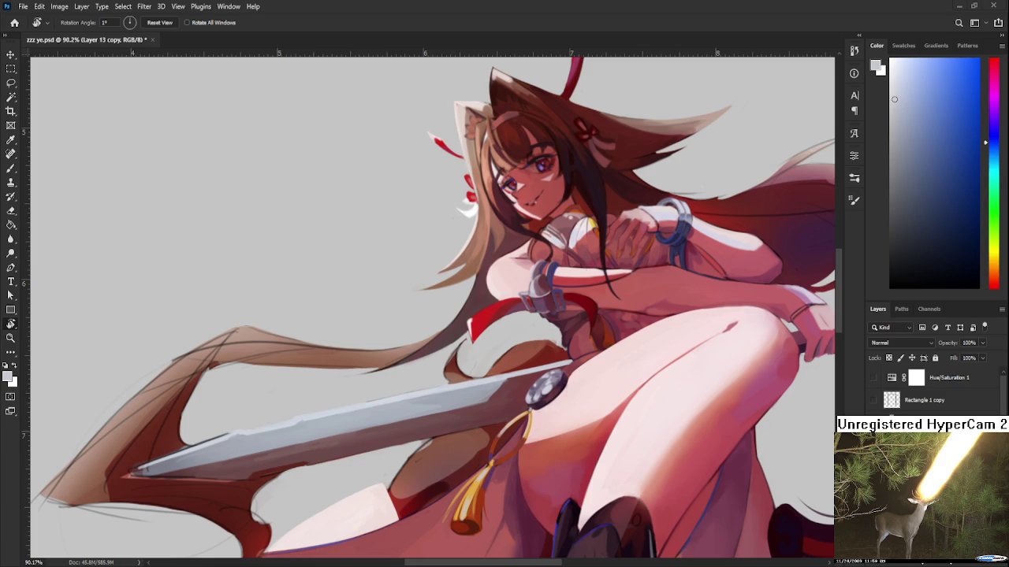
{"action": "scroll", "coordinate": [343, 208], "scroll_direction": "down", "scroll_amount": 3}
{"action": "scroll", "coordinate": [342, 208], "scroll_direction": "down", "scroll_amount": 3}
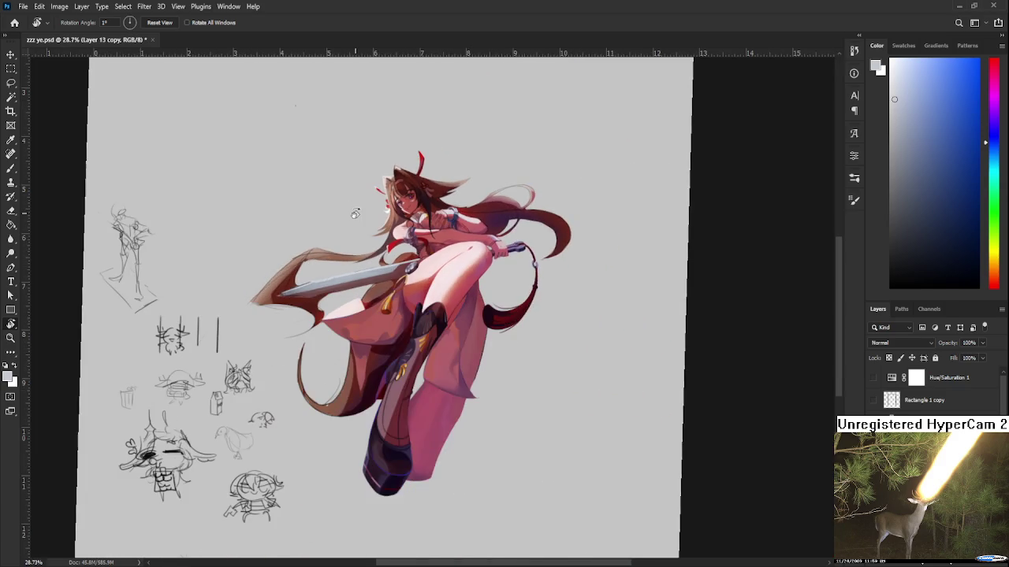
- Make the Rectangle 1 copy framing-lines layer visible
{"action": "scroll", "coordinate": [354, 213], "scroll_direction": "up", "scroll_amount": 2}
{"action": "scroll", "coordinate": [354, 214], "scroll_direction": "down", "scroll_amount": 2}
{"action": "scroll", "coordinate": [355, 213], "scroll_direction": "up", "scroll_amount": 2}
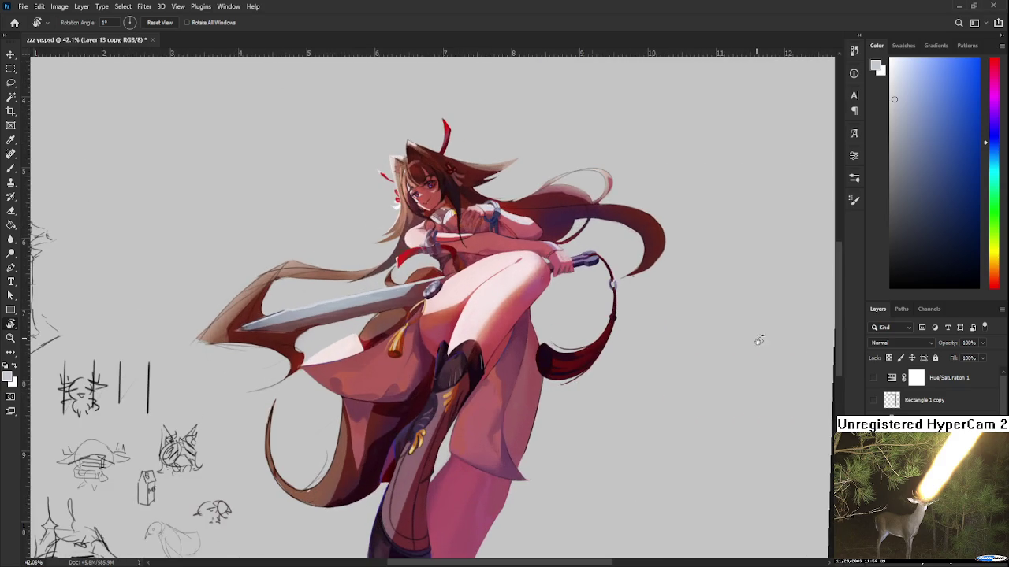
{"action": "left_click", "coordinate": [874, 400]}
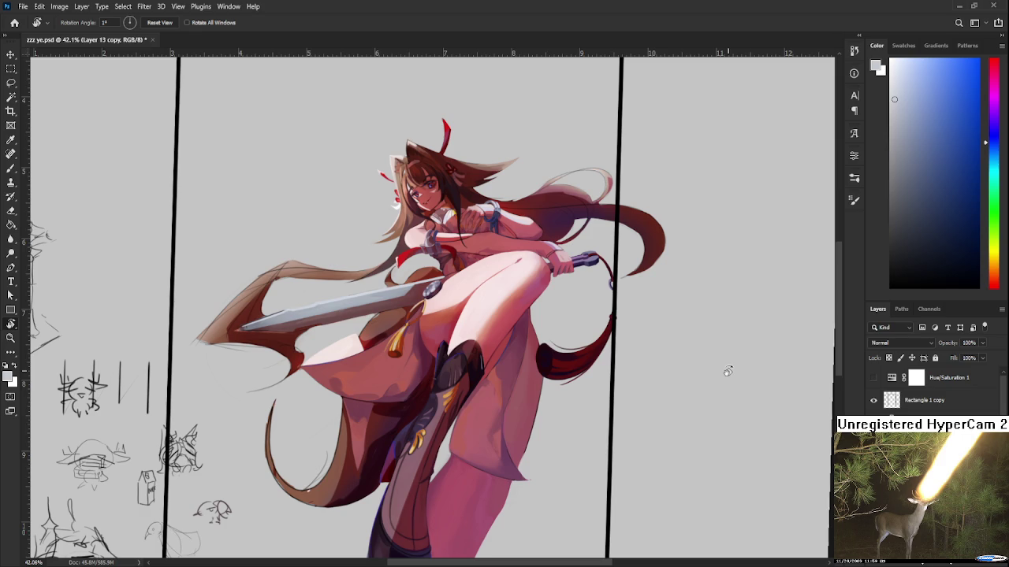
- Paint a thin dark line along the blade's upper edge near the guard
{"action": "scroll", "coordinate": [586, 352], "scroll_direction": "up", "scroll_amount": 3}
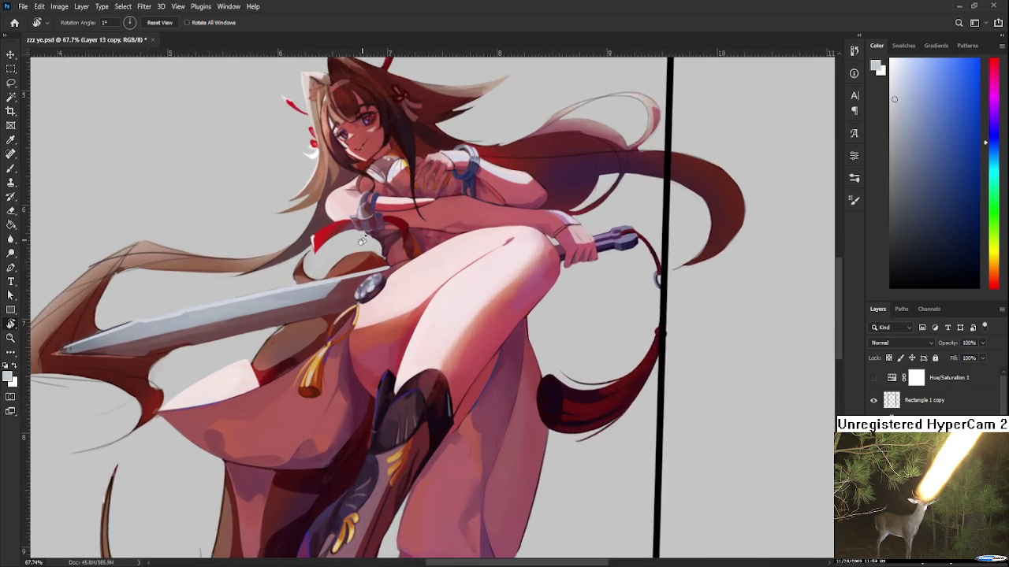
{"action": "scroll", "coordinate": [362, 240], "scroll_direction": "up", "scroll_amount": 3}
{"action": "left_click_drag", "start_coordinate": [362, 240], "coordinate": [400, 331]}
{"action": "key", "text": "b"}
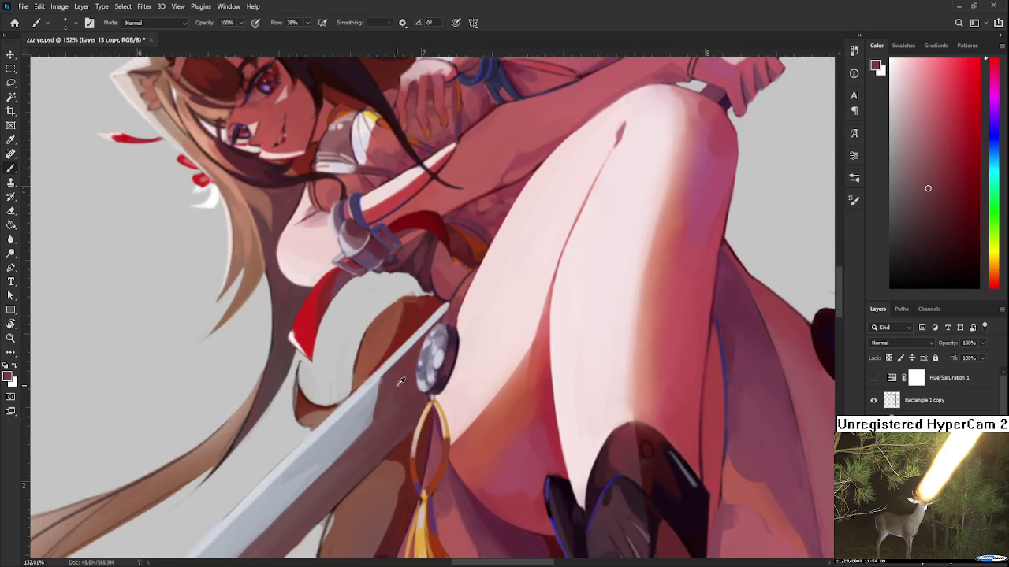
{"action": "left_click_drag", "start_coordinate": [438, 312], "coordinate": [379, 375]}
{"action": "scroll", "coordinate": [442, 366], "scroll_direction": "down", "scroll_amount": 2}
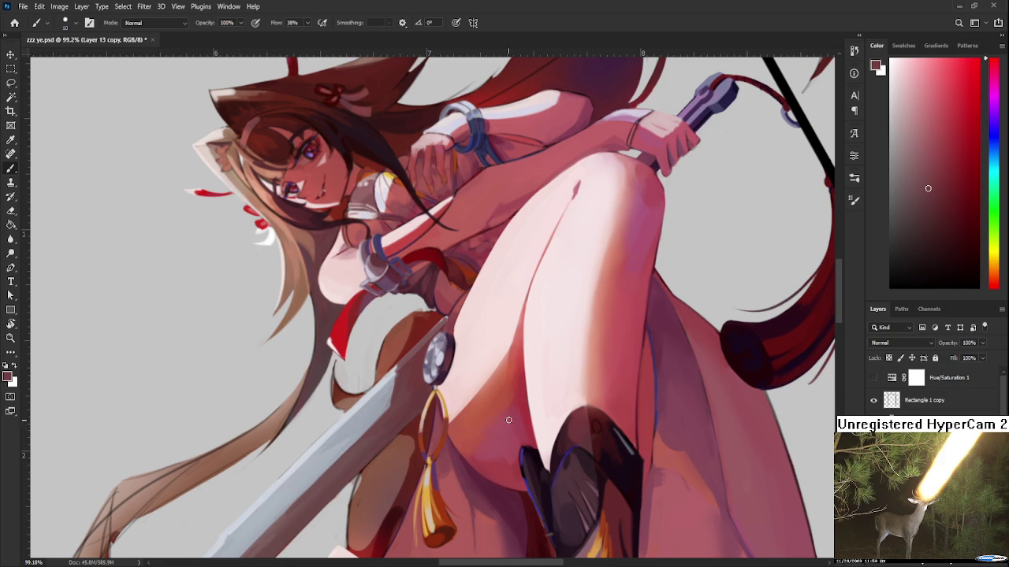
- Zoom in on the round sword guard and sample a muted pink-red from the painting there
{"action": "scroll", "coordinate": [445, 354], "scroll_direction": "up", "scroll_amount": 5, "text": "alt"}
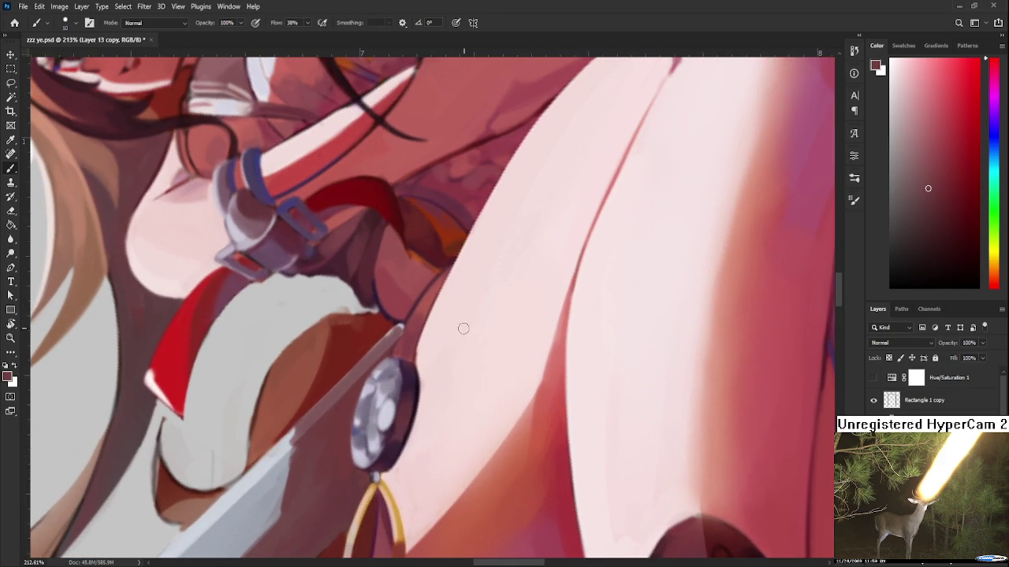
{"action": "left_click", "coordinate": [401, 324], "text": "alt"}
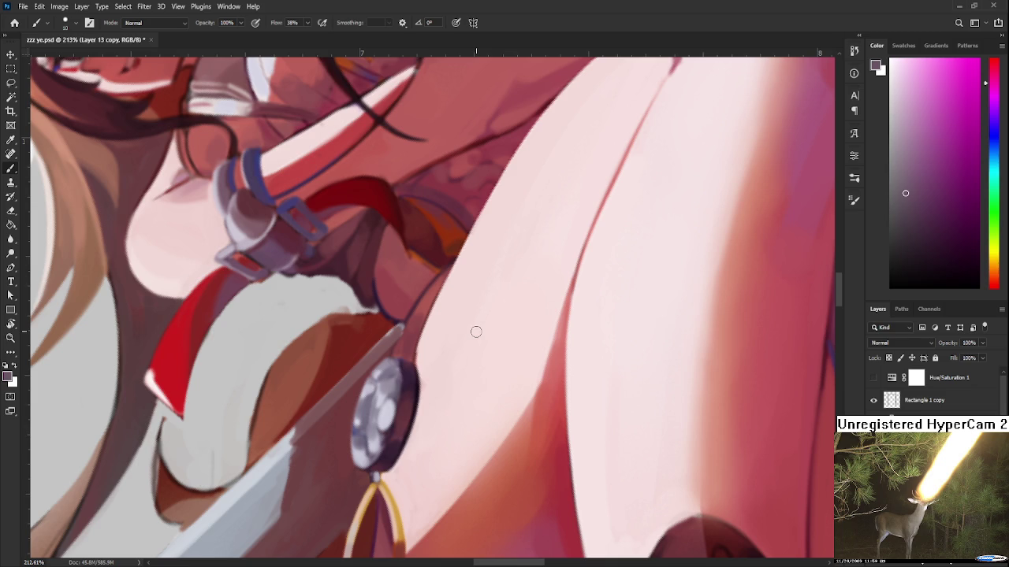
{"action": "left_click", "coordinate": [402, 325], "text": "alt"}
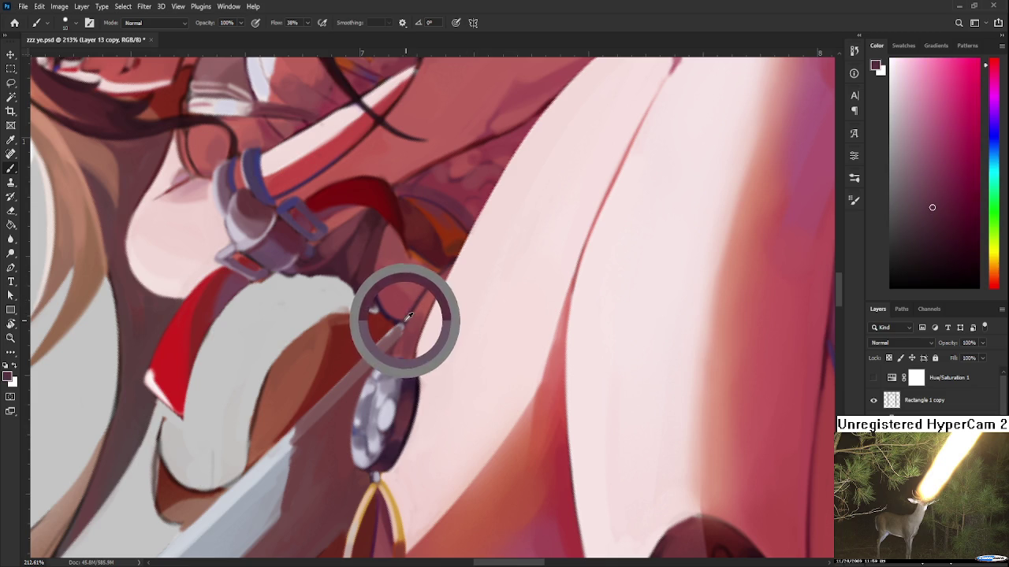
- Sample colours along the sword edge and guard, panning to show more blade, ending on blade grey
{"action": "left_click", "coordinate": [407, 325], "text": "alt"}
{"action": "left_click", "coordinate": [393, 334], "text": "alt"}
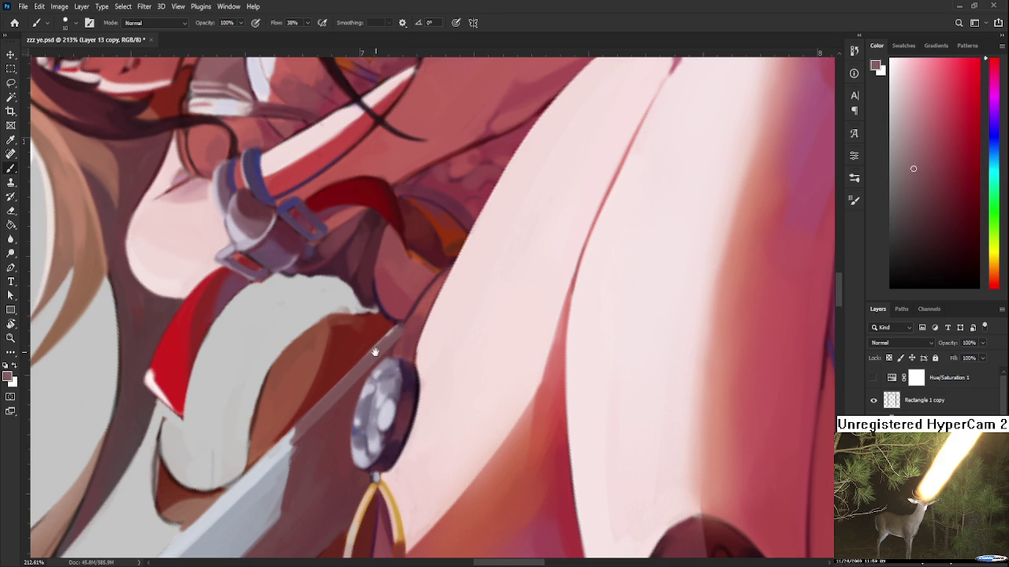
{"action": "left_click_drag", "start_coordinate": [339, 368], "coordinate": [389, 317]}
{"action": "left_click", "coordinate": [323, 390], "text": "alt"}
{"action": "left_click", "coordinate": [343, 402], "text": "alt"}
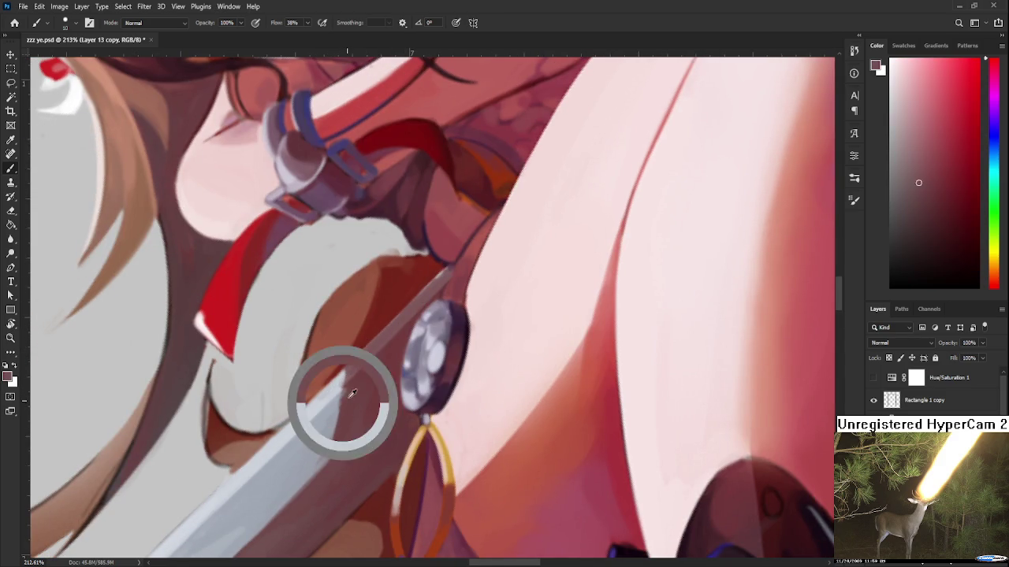
{"action": "left_click", "coordinate": [340, 409], "text": "alt"}
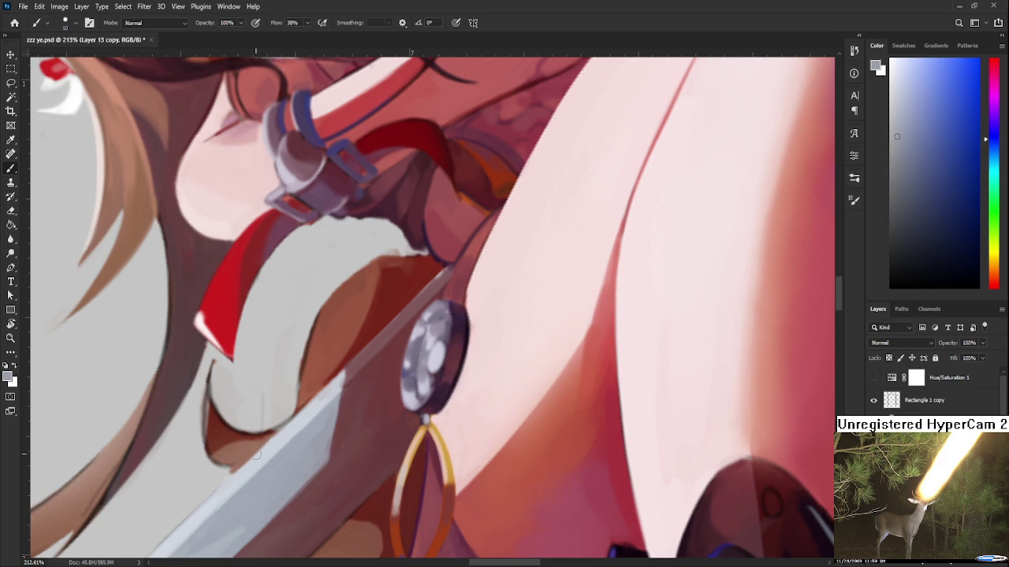
- View the whole painting, return close-up, and sample pinkish browns beside the blade
{"action": "key", "text": "h"}
{"action": "left_click_drag", "start_coordinate": [255, 451], "coordinate": [354, 432]}
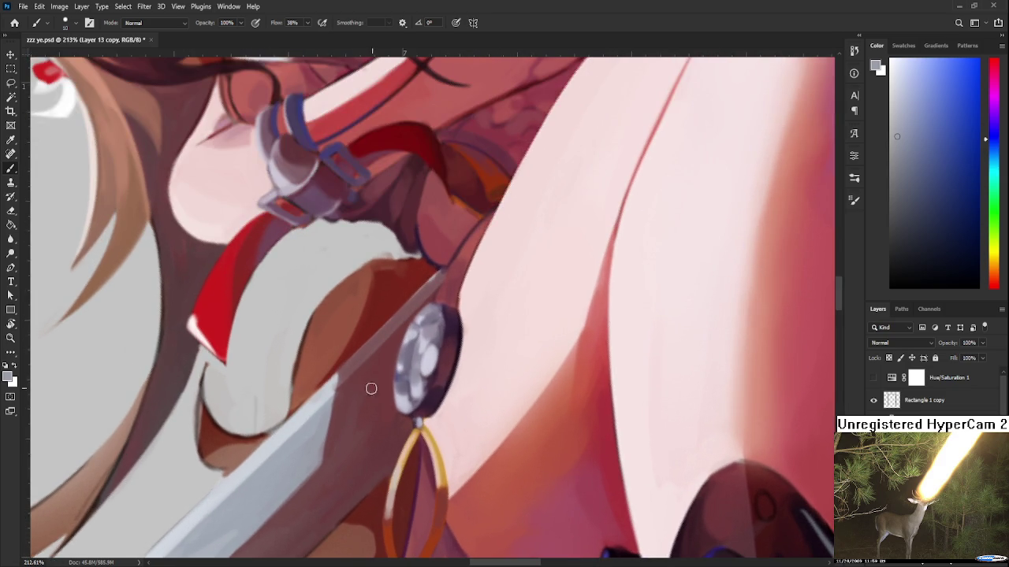
{"action": "left_click", "coordinate": [341, 370], "text": "alt"}
{"action": "left_click", "coordinate": [339, 375], "text": "alt"}
{"action": "left_click", "coordinate": [343, 372], "text": "alt"}
{"action": "left_click", "coordinate": [342, 386], "text": "alt"}
- Sample a grey-blue from the blade and rotate the canvas about 96° so the sword stands upright
{"action": "left_click_drag", "start_coordinate": [329, 468], "coordinate": [330, 410]}
{"action": "left_click", "coordinate": [366, 352], "text": "alt"}
{"action": "left_click", "coordinate": [336, 367], "text": "alt"}
{"action": "left_click", "coordinate": [313, 398], "text": "alt"}
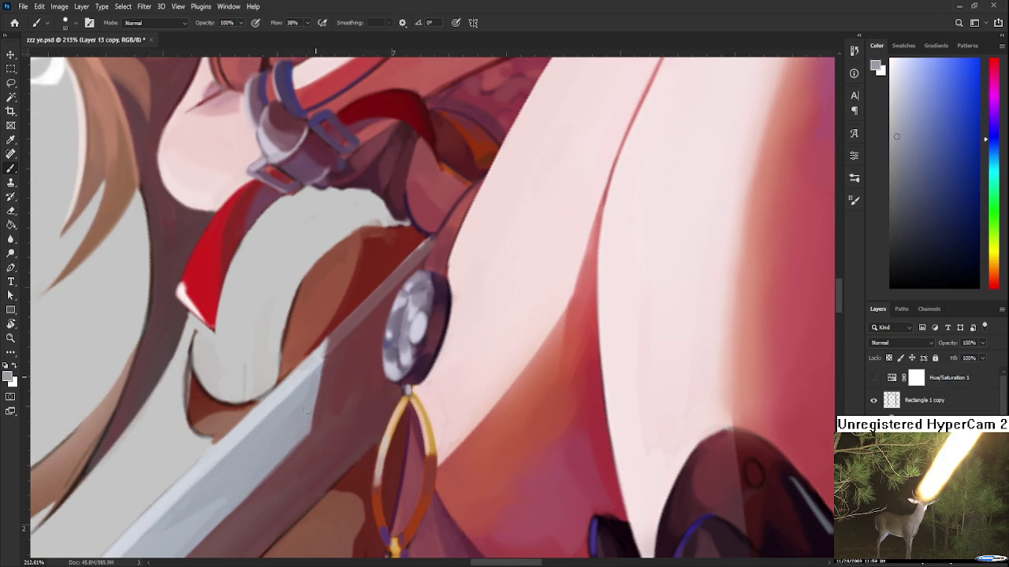
{"action": "scroll", "coordinate": [312, 385], "scroll_direction": "down", "scroll_amount": 5}
{"action": "key", "text": "r"}
{"action": "mouse_move", "coordinate": [312, 385]}
{"action": "left_mouse_down"}
{"action": "mouse_move", "coordinate": [390, 386]}
{"action": "mouse_move", "coordinate": [343, 308]}
{"action": "left_mouse_up"}
{"action": "scroll", "coordinate": [343, 308], "scroll_direction": "up", "scroll_amount": 3}
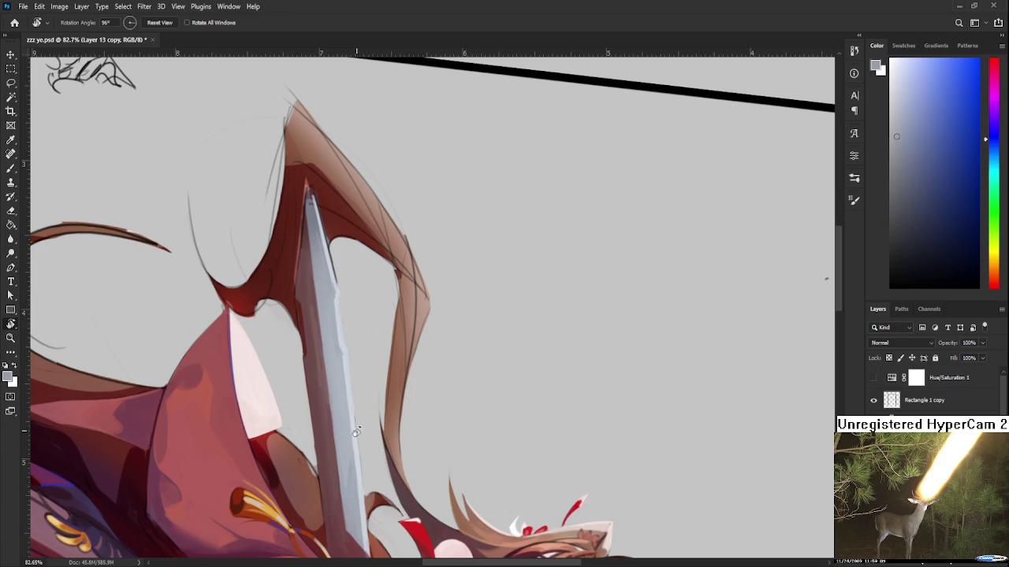
- Return to the Brush and sample dark reds at the base of the blade
{"action": "scroll", "coordinate": [361, 481], "scroll_direction": "down", "scroll_amount": 3}
{"action": "scroll", "coordinate": [339, 439], "scroll_direction": "up", "scroll_amount": 2}
{"action": "scroll", "coordinate": [337, 439], "scroll_direction": "down", "scroll_amount": 3}
{"action": "key", "text": "b"}
{"action": "left_click", "coordinate": [420, 444], "text": "alt"}
{"action": "scroll", "coordinate": [359, 370], "scroll_direction": "down", "scroll_amount": 2}
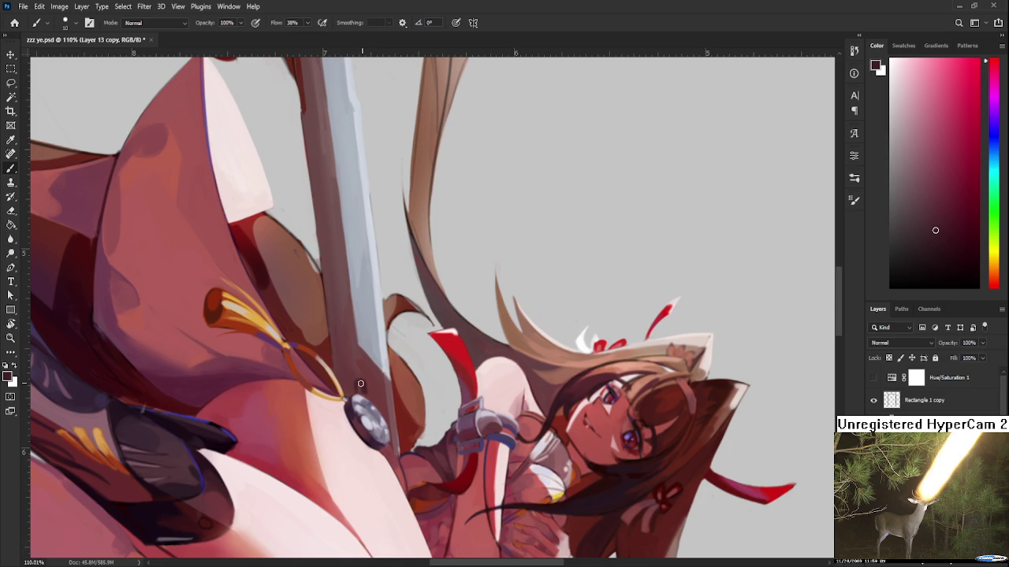
{"action": "left_click", "coordinate": [359, 374], "text": "alt"}
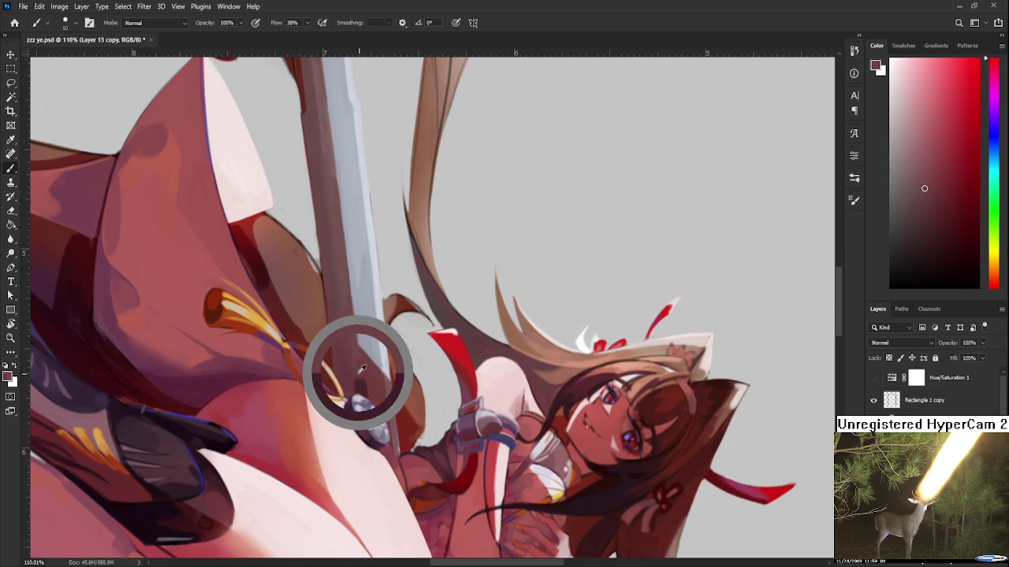
{"action": "left_click", "coordinate": [355, 376], "text": "alt"}
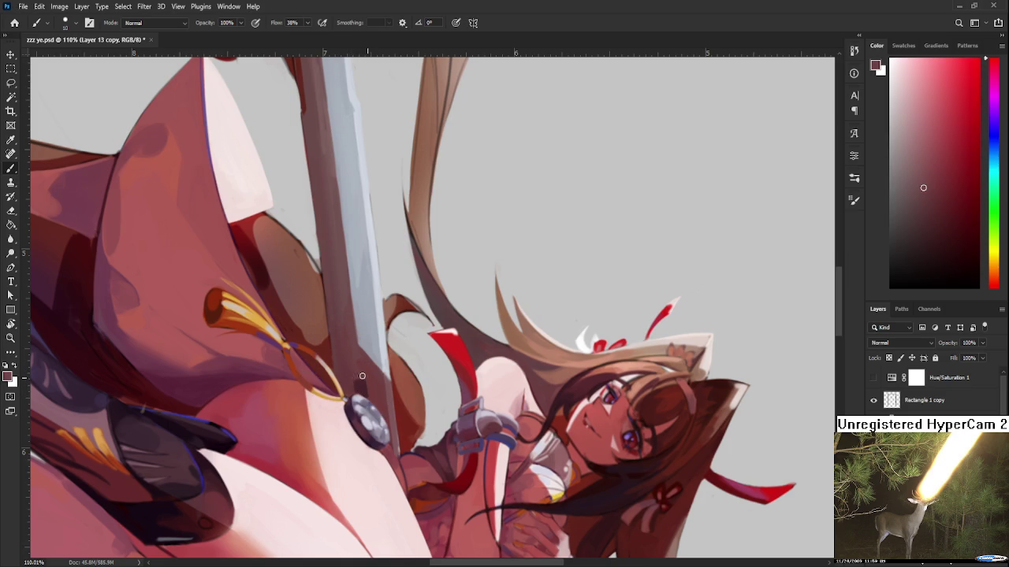
{"action": "left_click", "coordinate": [361, 383], "text": "alt"}
- Pick dark tones from the blade spine and add maroon markings on the blade above the guard
{"action": "left_click_drag", "start_coordinate": [361, 382], "coordinate": [358, 363]}
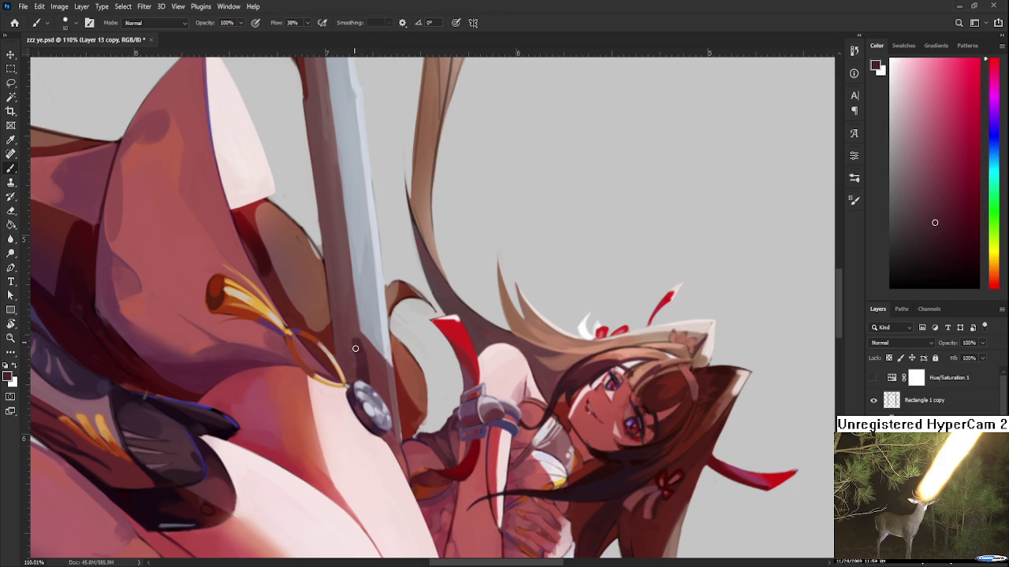
{"action": "left_click", "coordinate": [363, 340], "text": "alt"}
{"action": "left_click", "coordinate": [356, 346], "text": "alt"}
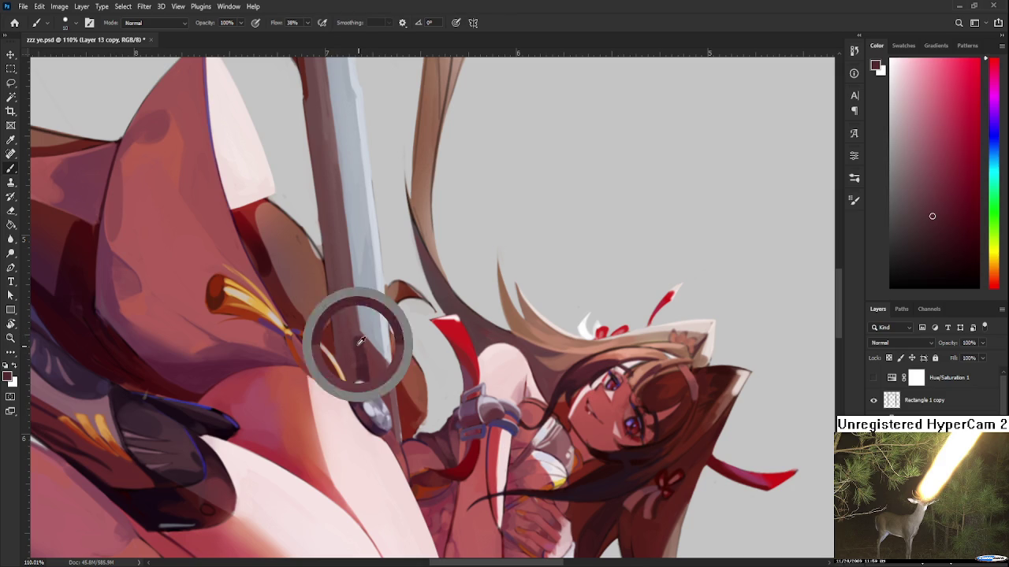
{"action": "left_click", "coordinate": [351, 355], "text": "alt"}
{"action": "left_click", "coordinate": [361, 336], "text": "alt"}
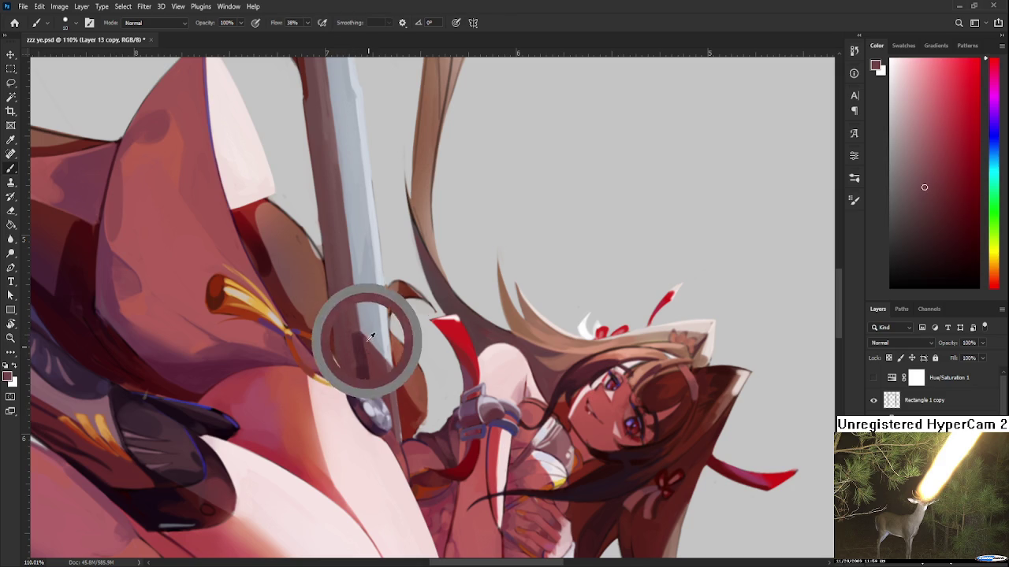
{"action": "left_click", "coordinate": [365, 342], "text": "alt"}
{"action": "left_click", "coordinate": [361, 351], "text": "alt"}
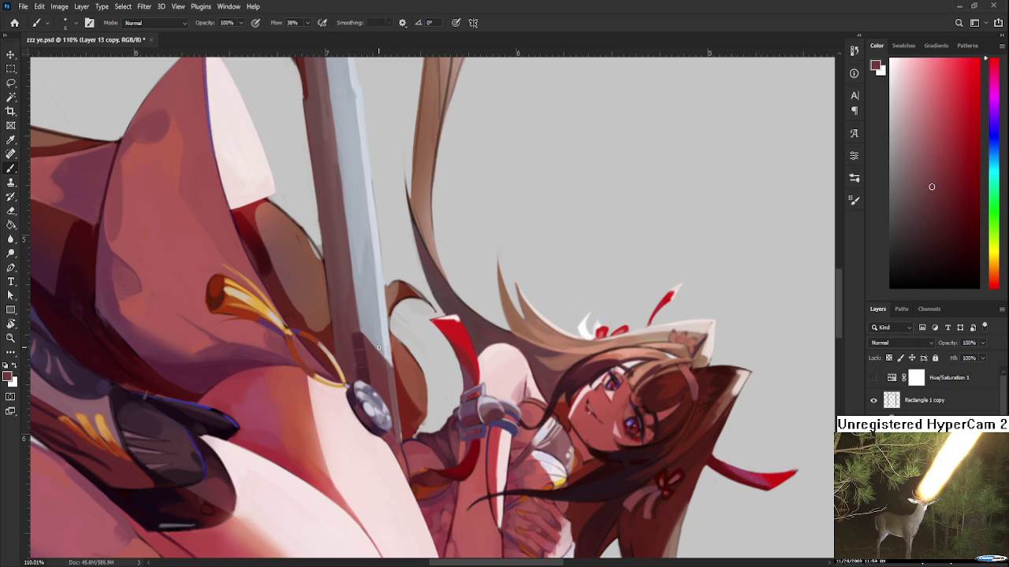
{"action": "scroll", "coordinate": [364, 349], "scroll_direction": "up", "scroll_amount": 2}
{"action": "scroll", "coordinate": [351, 349], "scroll_direction": "down", "scroll_amount": 5}
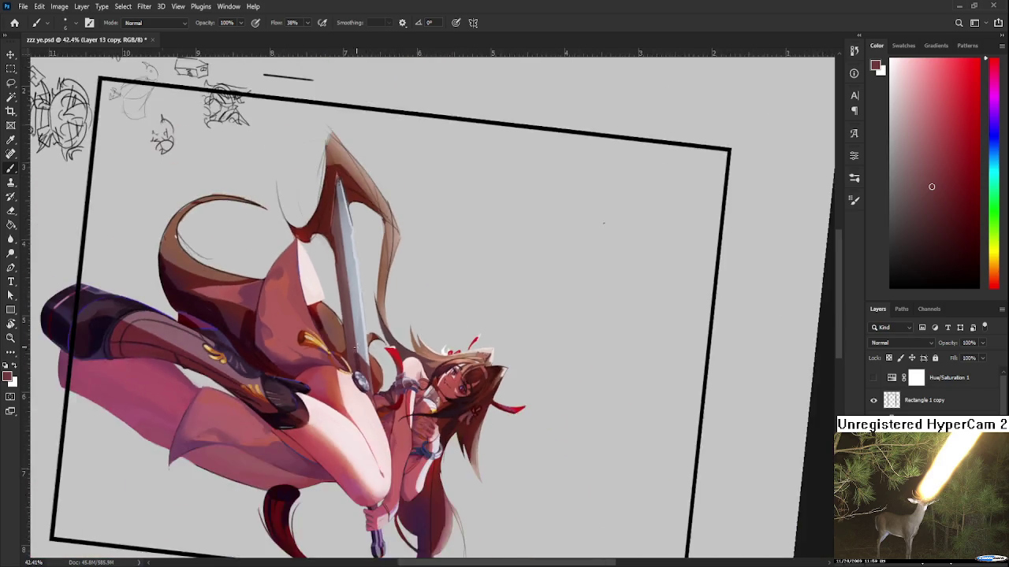
- Zoom in and sample darker and blade colours near the sword
{"action": "scroll", "coordinate": [352, 351], "scroll_direction": "up", "scroll_amount": 2}
{"action": "scroll", "coordinate": [353, 352], "scroll_direction": "up", "scroll_amount": 1}
{"action": "scroll", "coordinate": [353, 352], "scroll_direction": "up", "scroll_amount": 2}
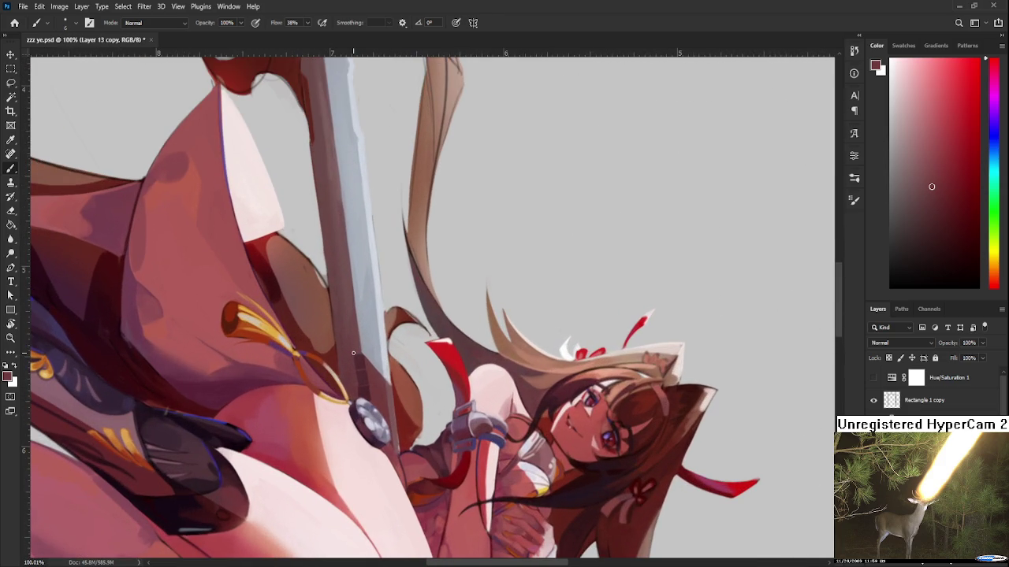
{"action": "scroll", "coordinate": [362, 348], "scroll_direction": "up", "scroll_amount": 1}
{"action": "left_click", "coordinate": [375, 345], "text": "alt"}
{"action": "left_click_drag", "start_coordinate": [376, 346], "coordinate": [378, 388]}
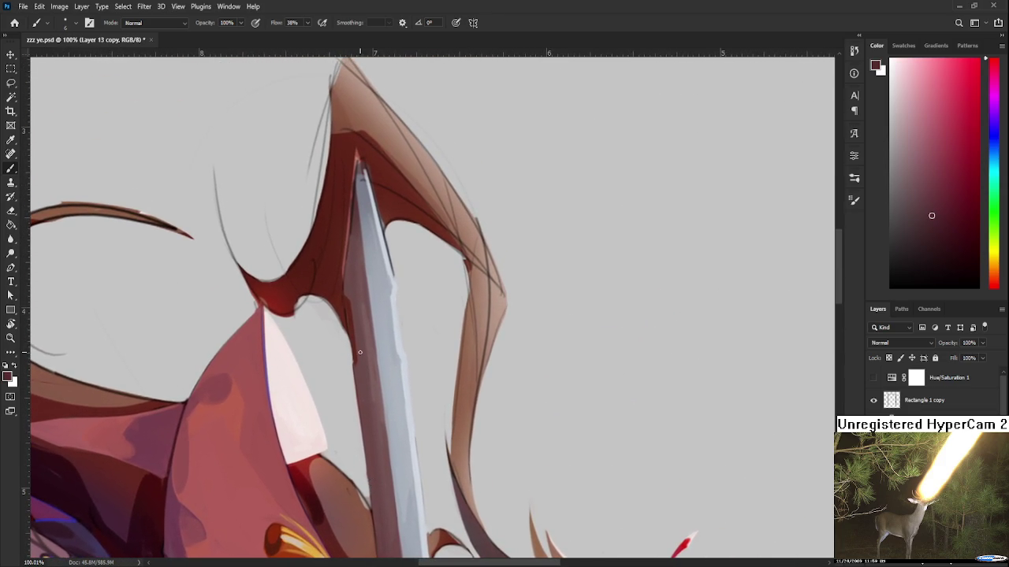
{"action": "left_click", "coordinate": [352, 309], "text": "alt"}
{"action": "left_click", "coordinate": [365, 357], "text": "alt"}
{"action": "scroll", "coordinate": [368, 426], "scroll_direction": "down", "scroll_amount": 5}
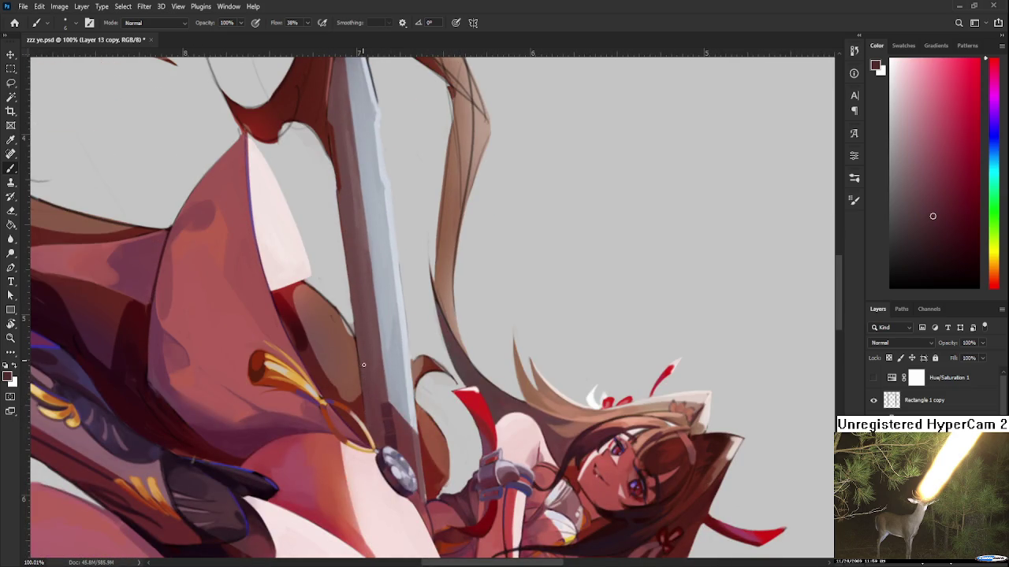
- Pan up to the blade tip, pick the light blue-grey, and brighten the tip with a stroke
{"action": "left_click_drag", "start_coordinate": [363, 360], "coordinate": [370, 387]}
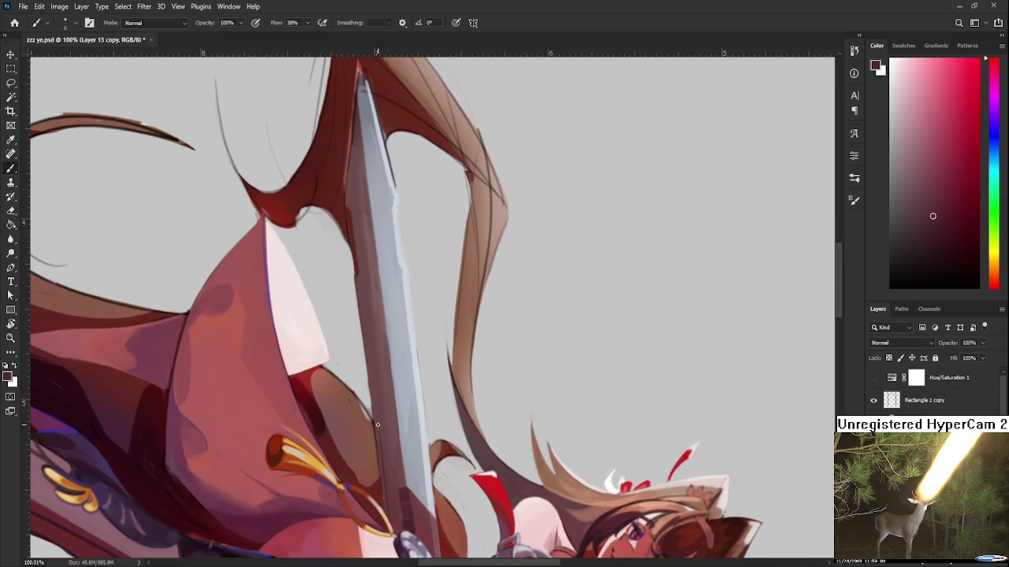
{"action": "left_click_drag", "start_coordinate": [368, 367], "coordinate": [388, 488]}
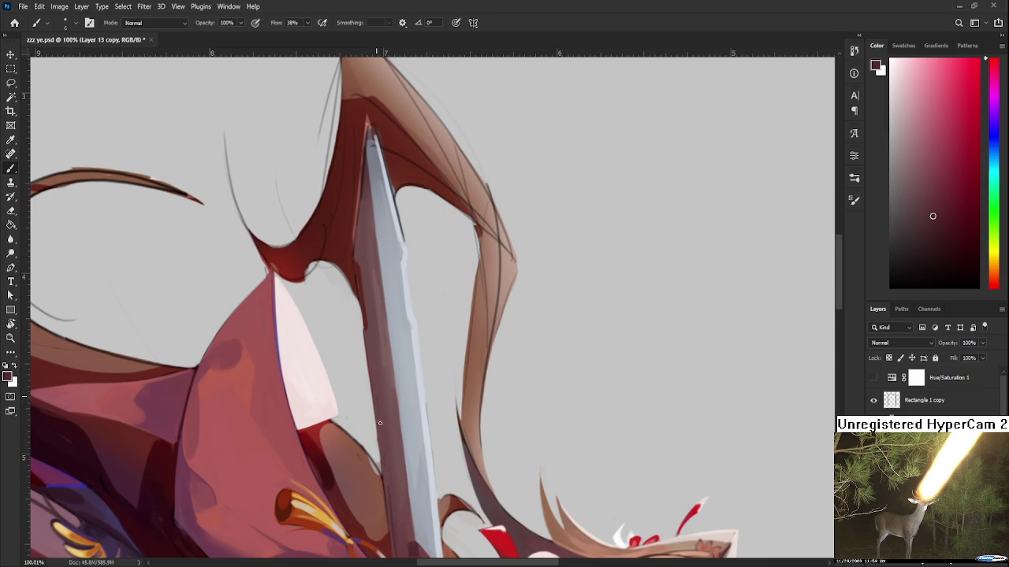
{"action": "left_click_drag", "start_coordinate": [374, 383], "coordinate": [379, 426]}
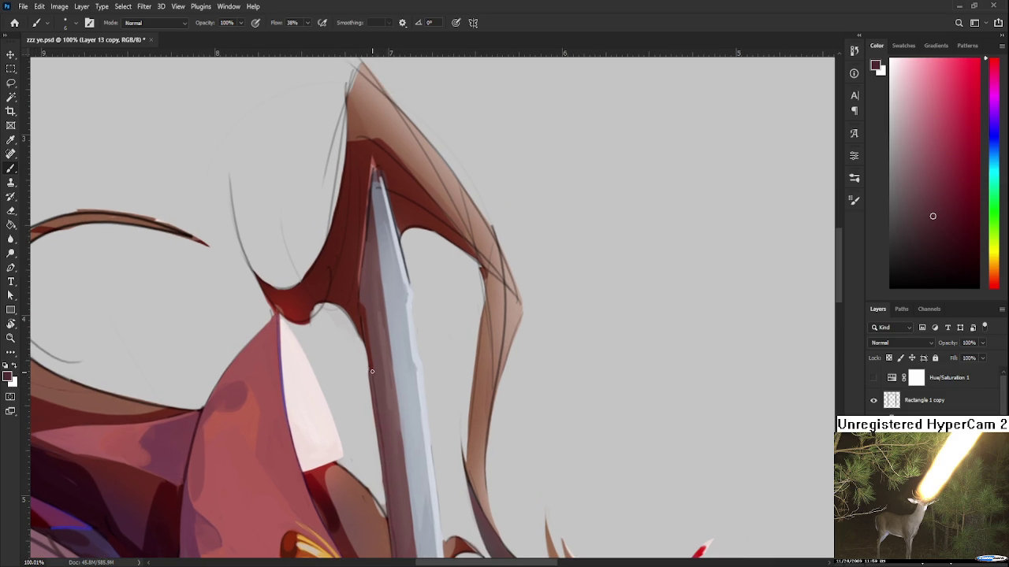
{"action": "left_click_drag", "start_coordinate": [378, 352], "coordinate": [378, 379]}
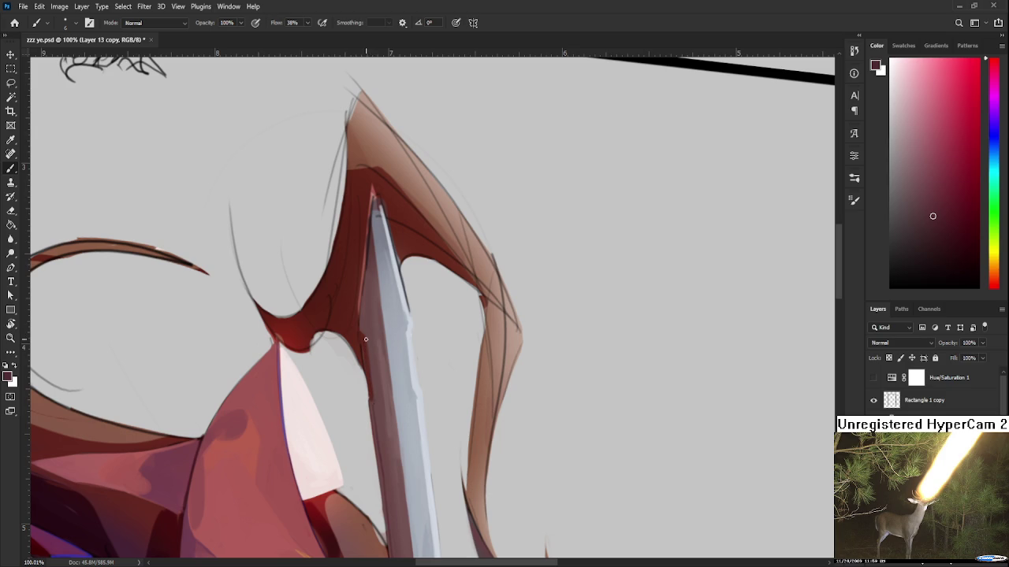
{"action": "left_click_drag", "start_coordinate": [362, 335], "coordinate": [365, 374]}
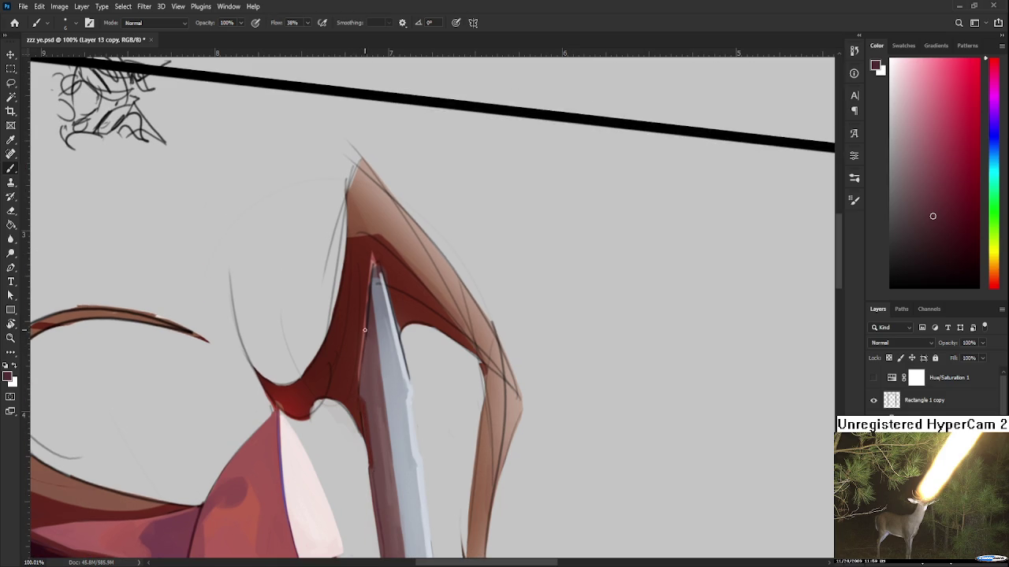
{"action": "left_click", "coordinate": [371, 340], "text": "alt"}
{"action": "left_click_drag", "start_coordinate": [370, 311], "coordinate": [376, 352]}
{"action": "left_click", "coordinate": [373, 351], "text": "alt"}
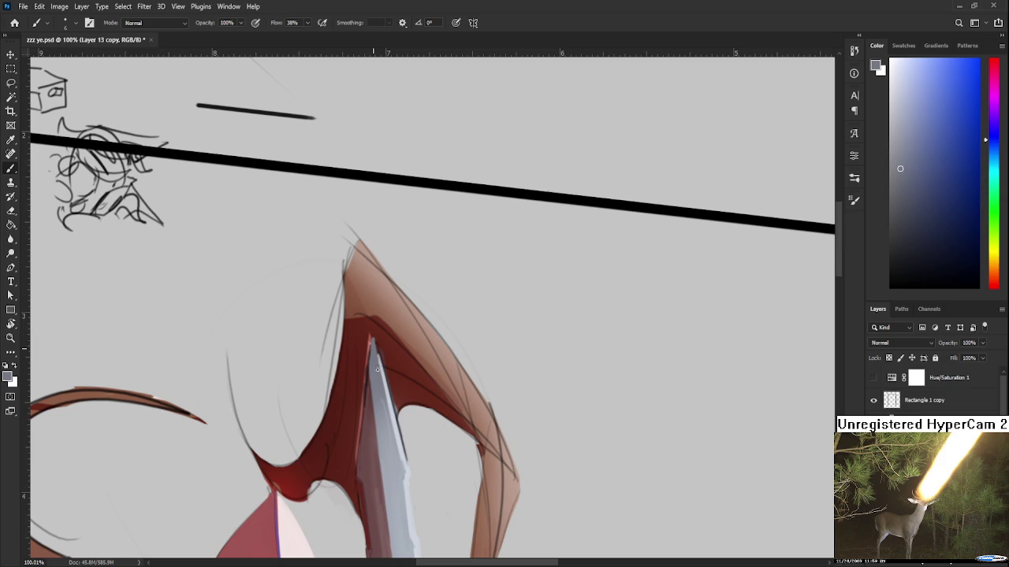
{"action": "left_click_drag", "start_coordinate": [372, 342], "coordinate": [370, 331]}
- Sample the wing's dark red and the blade grey, extending the blade tip upward over the red
{"action": "left_click_drag", "start_coordinate": [360, 407], "coordinate": [376, 349]}
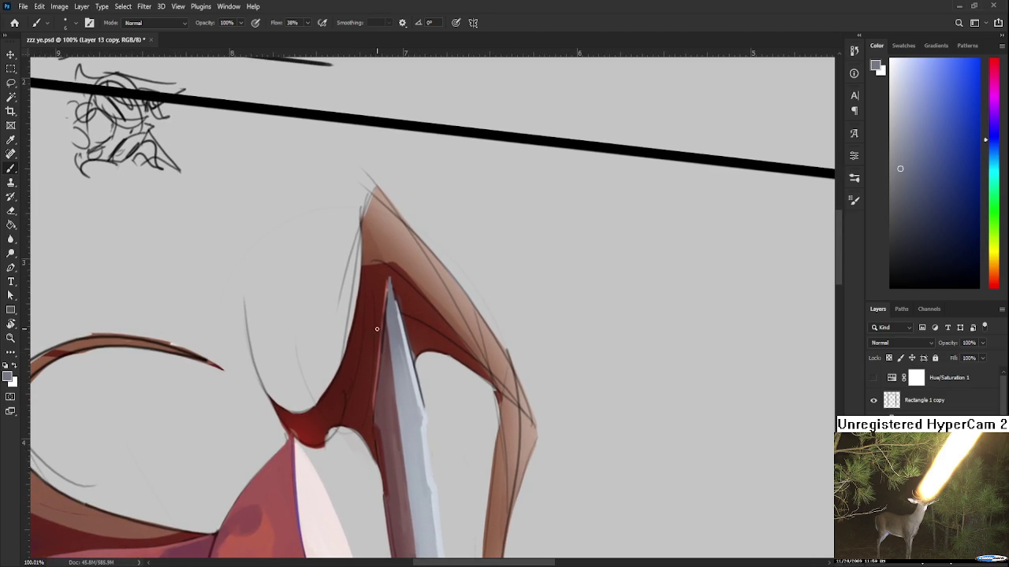
{"action": "left_click", "coordinate": [396, 290], "text": "alt"}
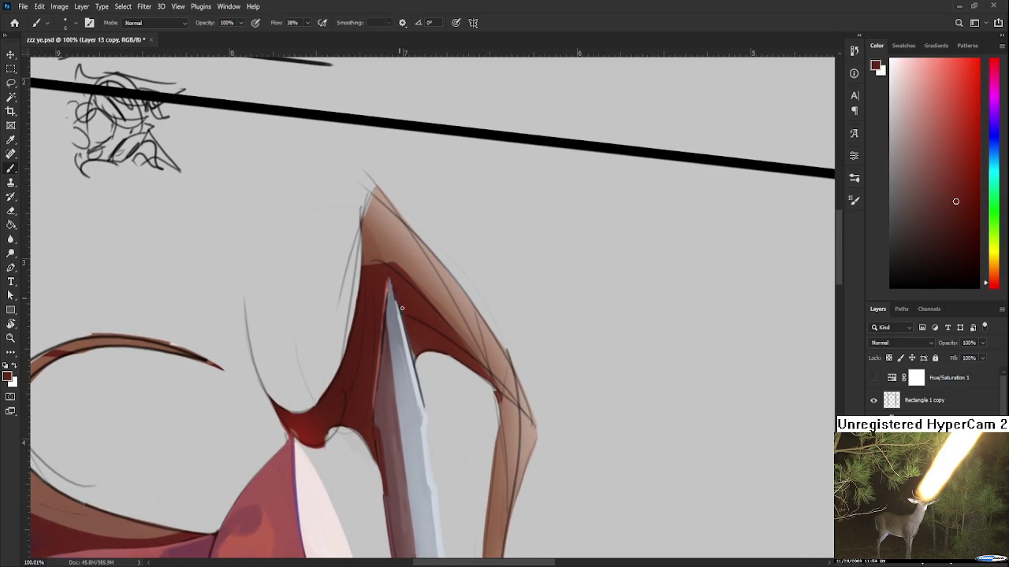
{"action": "left_click", "coordinate": [391, 296], "text": "alt"}
{"action": "left_click_drag", "start_coordinate": [388, 290], "coordinate": [388, 304]}
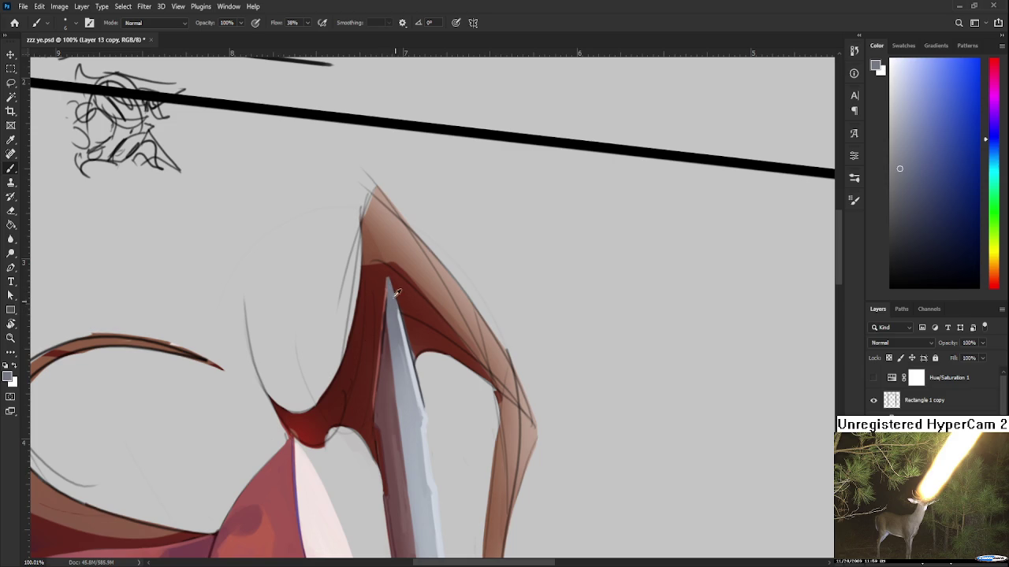
{"action": "left_click", "coordinate": [382, 292], "text": "alt"}
{"action": "left_click", "coordinate": [390, 282], "text": "alt"}
{"action": "left_click", "coordinate": [401, 309], "text": "alt"}
{"action": "left_click", "coordinate": [401, 327], "text": "alt"}
- Resample darker and lighter grey-blues from the blade, ending on pale grey
{"action": "left_click", "coordinate": [384, 315], "text": "alt"}
{"action": "left_click", "coordinate": [408, 363], "text": "alt"}
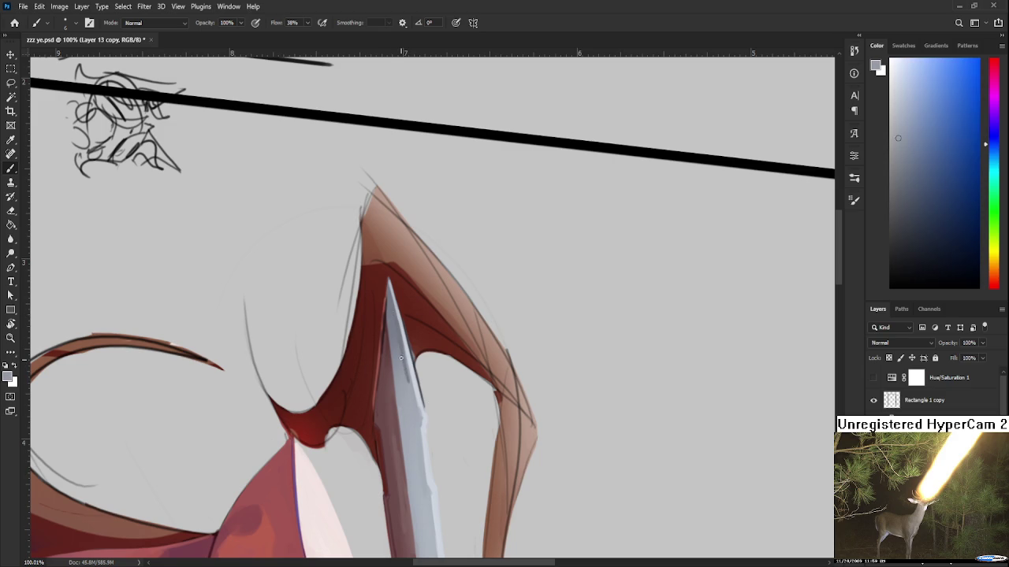
{"action": "left_click", "coordinate": [401, 346], "text": "alt"}
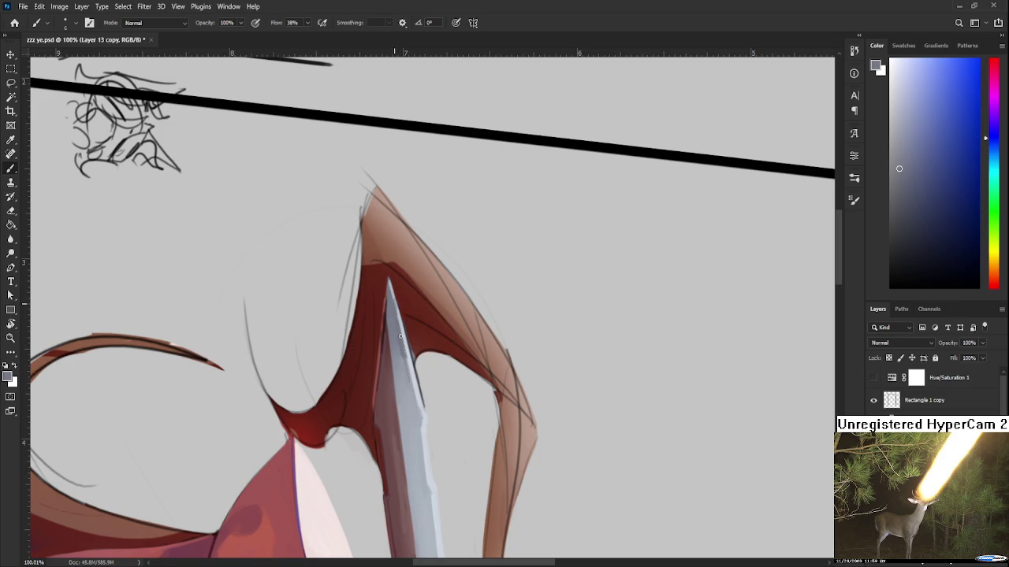
{"action": "left_click", "coordinate": [394, 316], "text": "alt"}
{"action": "left_click", "coordinate": [408, 382], "text": "alt"}
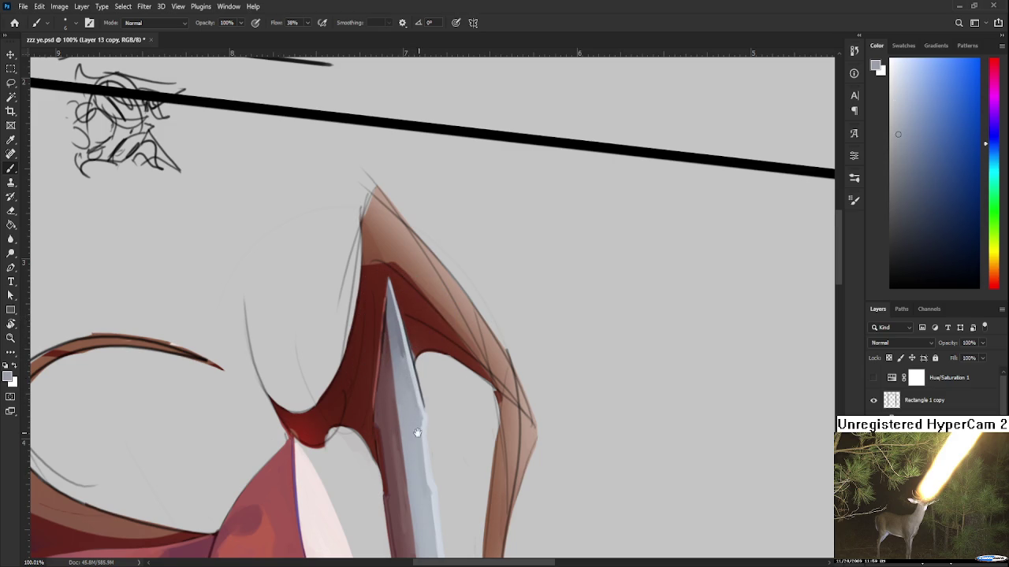
{"action": "left_click_drag", "start_coordinate": [418, 431], "coordinate": [407, 339]}
{"action": "scroll", "coordinate": [401, 408], "scroll_direction": "down", "scroll_amount": 3}
- Rotate the canvas to a new angle and, back on the Brush, sample dark reds near the blade
{"action": "key", "text": "r"}
{"action": "mouse_move", "coordinate": [544, 321]}
{"action": "left_mouse_down"}
{"action": "mouse_move", "coordinate": [509, 388]}
{"action": "mouse_move", "coordinate": [576, 371]}
{"action": "mouse_move", "coordinate": [438, 432]}
{"action": "left_mouse_up"}
{"action": "scroll", "coordinate": [576, 371], "scroll_direction": "up", "scroll_amount": 5}
{"action": "scroll", "coordinate": [438, 432], "scroll_direction": "up", "scroll_amount": 3}
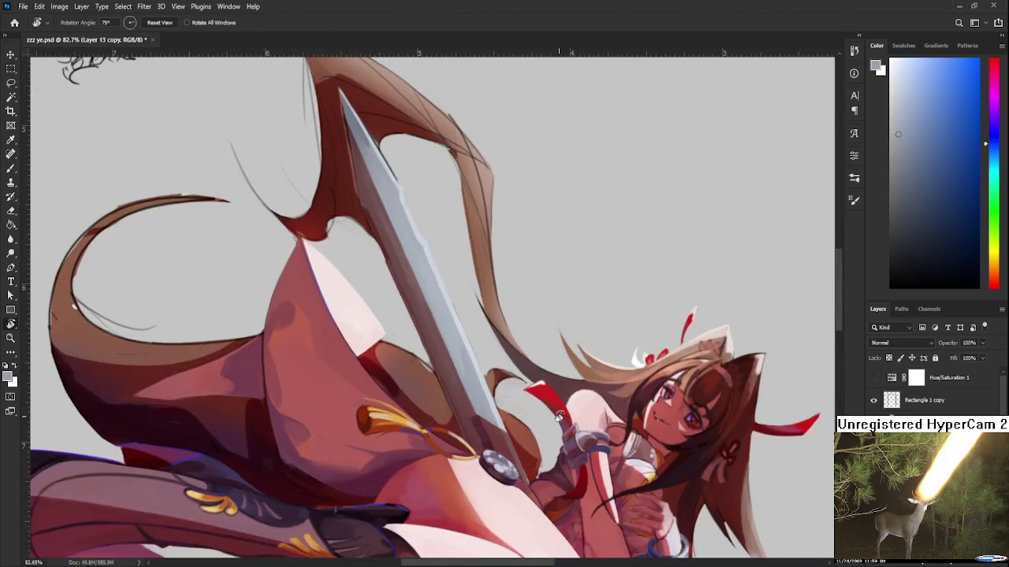
{"action": "key", "text": "b"}
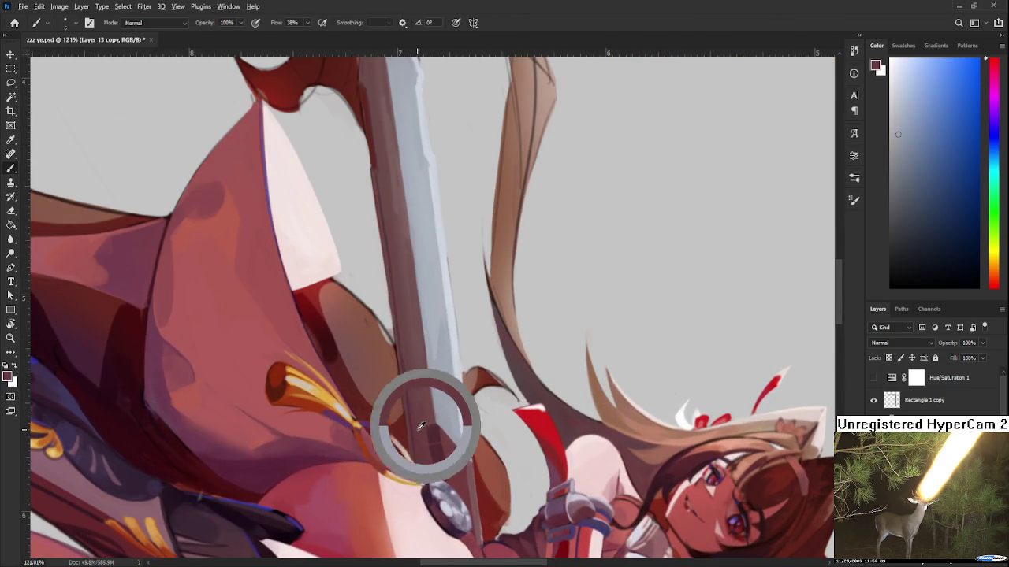
{"action": "left_click", "coordinate": [423, 430], "text": "alt"}
{"action": "left_click", "coordinate": [426, 418], "text": "alt"}
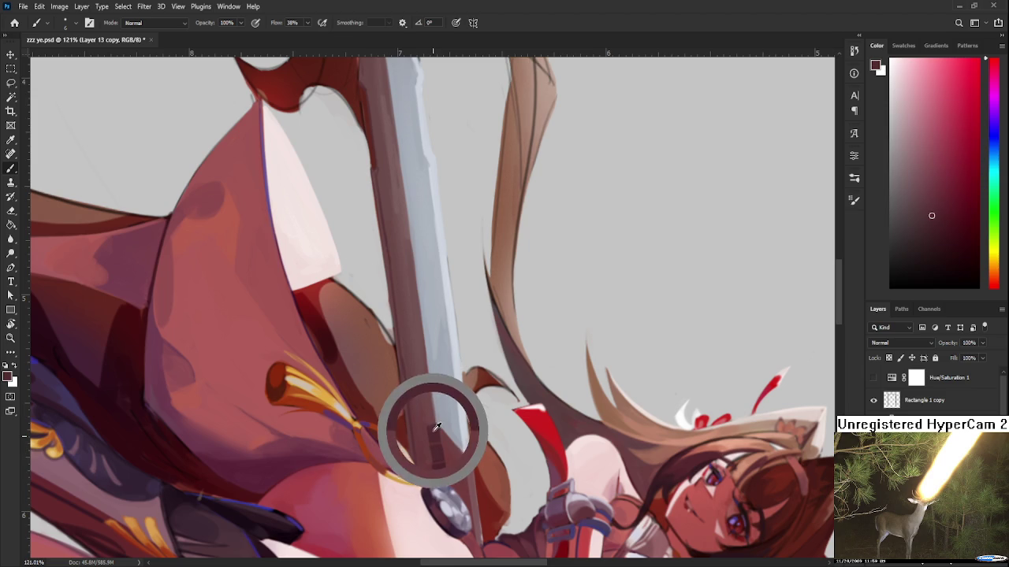
{"action": "scroll", "coordinate": [426, 416], "scroll_direction": "up", "scroll_amount": 2}
{"action": "scroll", "coordinate": [426, 416], "scroll_direction": "up", "scroll_amount": 2}
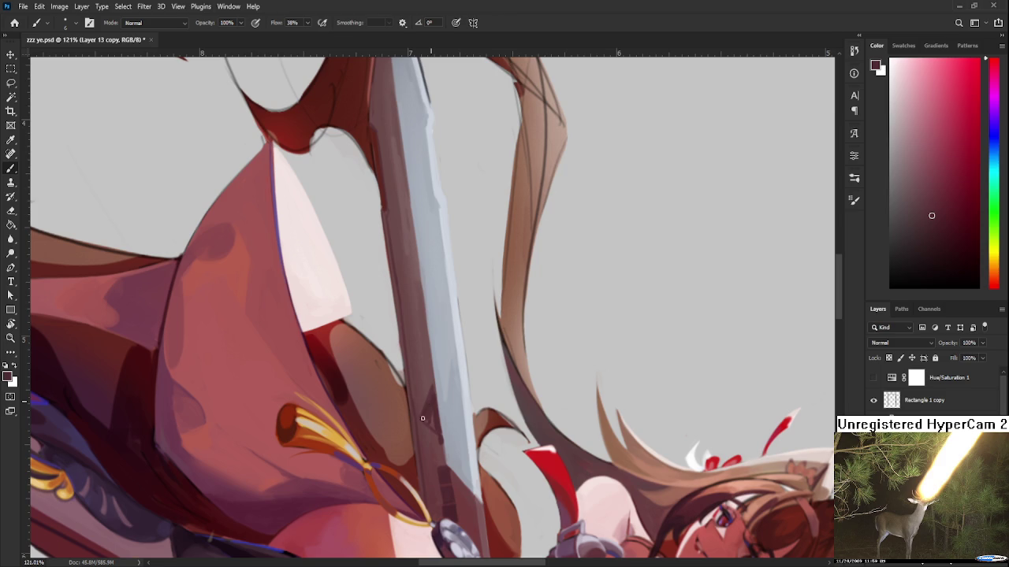
- Resample the dark red beside the blade, adjusting the zoom
{"action": "left_click", "coordinate": [434, 400], "text": "alt"}
{"action": "left_click", "coordinate": [431, 422], "text": "alt"}
{"action": "left_click", "coordinate": [423, 433], "text": "alt"}
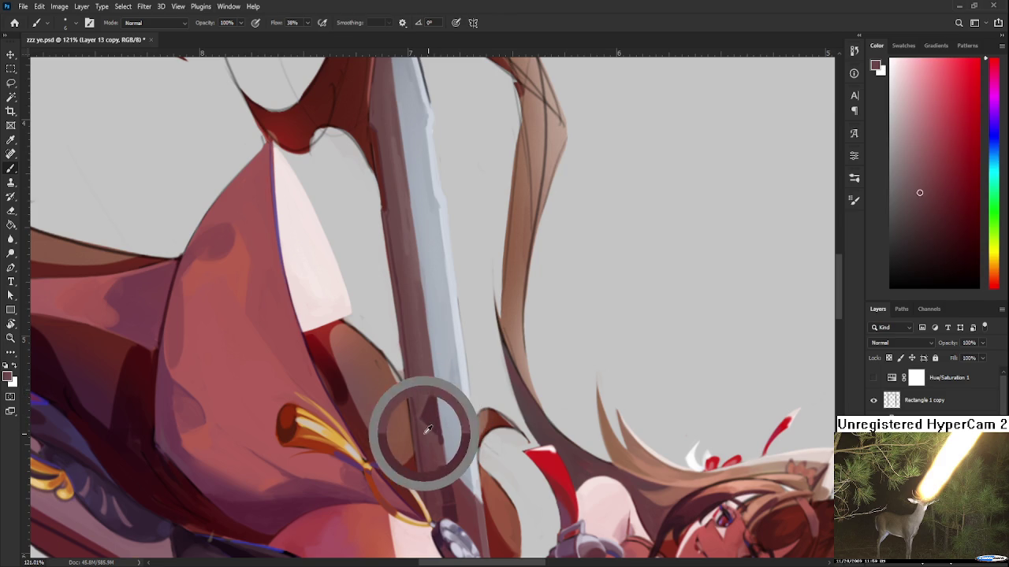
{"action": "left_click", "coordinate": [440, 442], "text": "alt"}
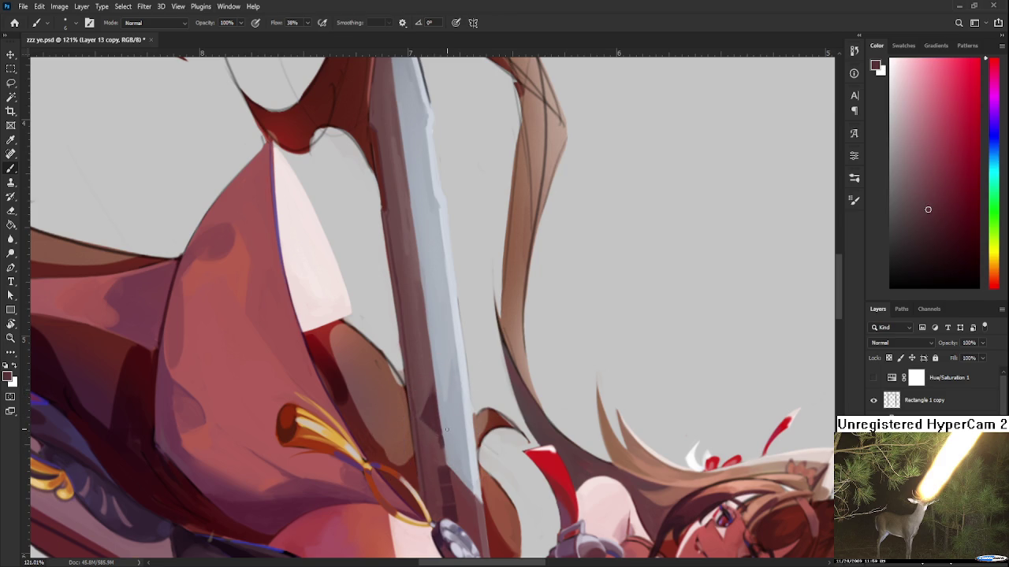
{"action": "scroll", "coordinate": [449, 423], "scroll_direction": "down", "scroll_amount": 5}
{"action": "scroll", "coordinate": [460, 402], "scroll_direction": "down", "scroll_amount": 4}
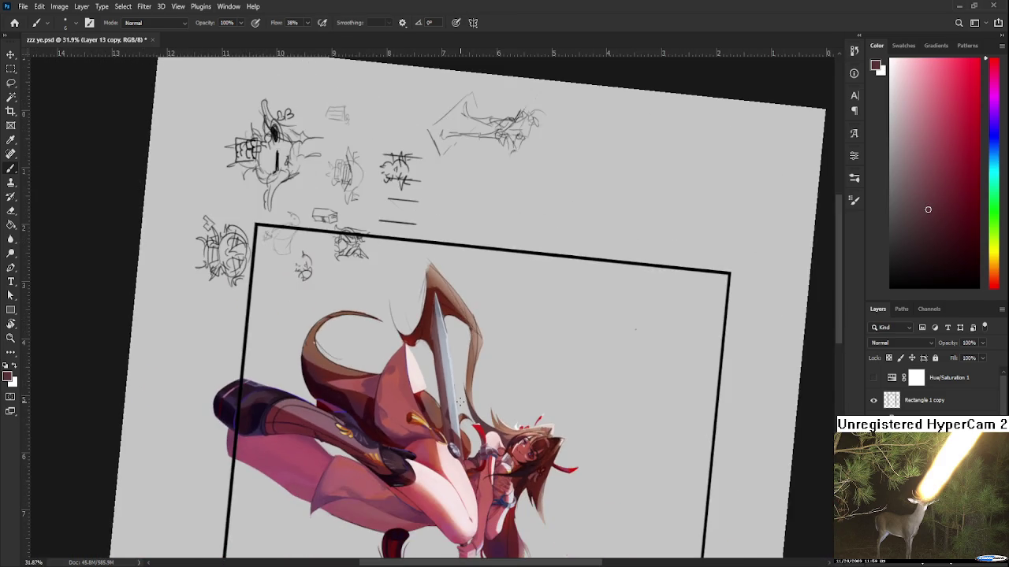
{"action": "scroll", "coordinate": [460, 401], "scroll_direction": "up", "scroll_amount": 4}
{"action": "scroll", "coordinate": [460, 402], "scroll_direction": "up", "scroll_amount": 2}
{"action": "scroll", "coordinate": [460, 402], "scroll_direction": "up", "scroll_amount": 2}
- Paint the dark red zigzag diamond pattern along the blade's spine, alternating with light grey-blue
{"action": "left_click_drag", "start_coordinate": [429, 428], "coordinate": [491, 462], "text": "alt"}
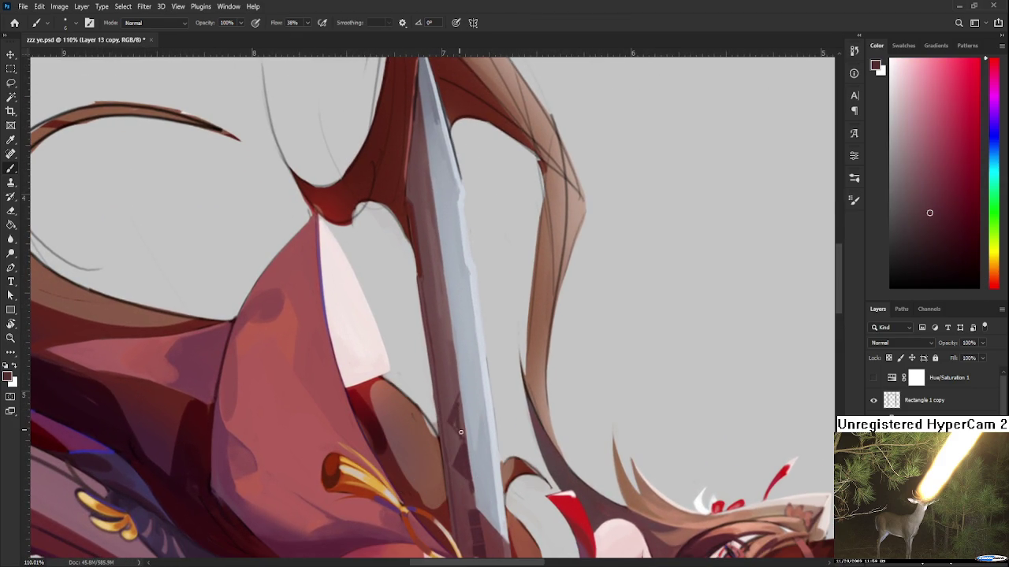
{"action": "left_click_drag", "start_coordinate": [462, 425], "coordinate": [456, 429], "text": "alt"}
{"action": "scroll", "coordinate": [461, 406], "scroll_direction": "up", "scroll_amount": 2}
{"action": "left_click", "coordinate": [459, 428], "text": "alt"}
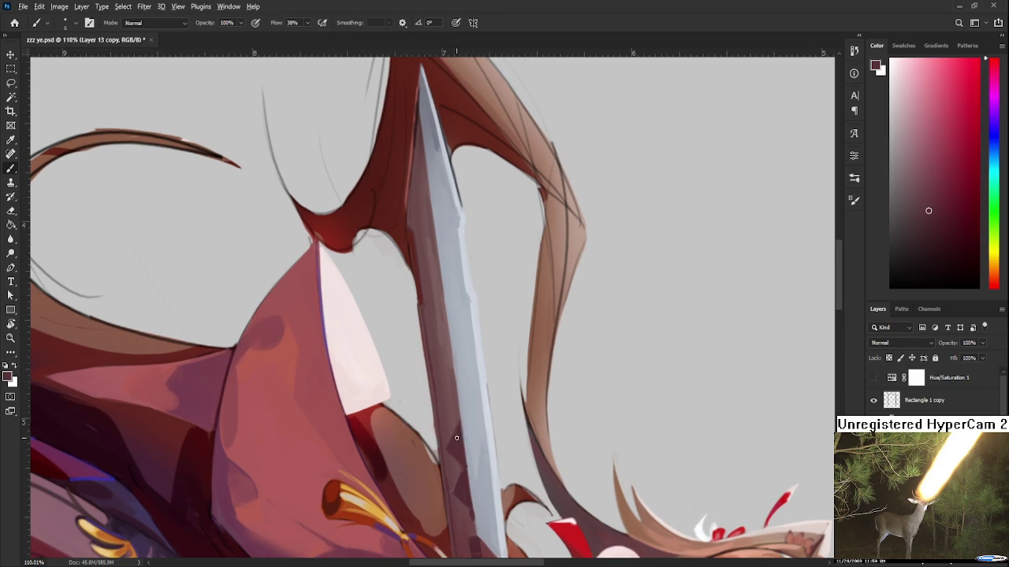
{"action": "scroll", "coordinate": [459, 434], "scroll_direction": "up", "scroll_amount": 2}
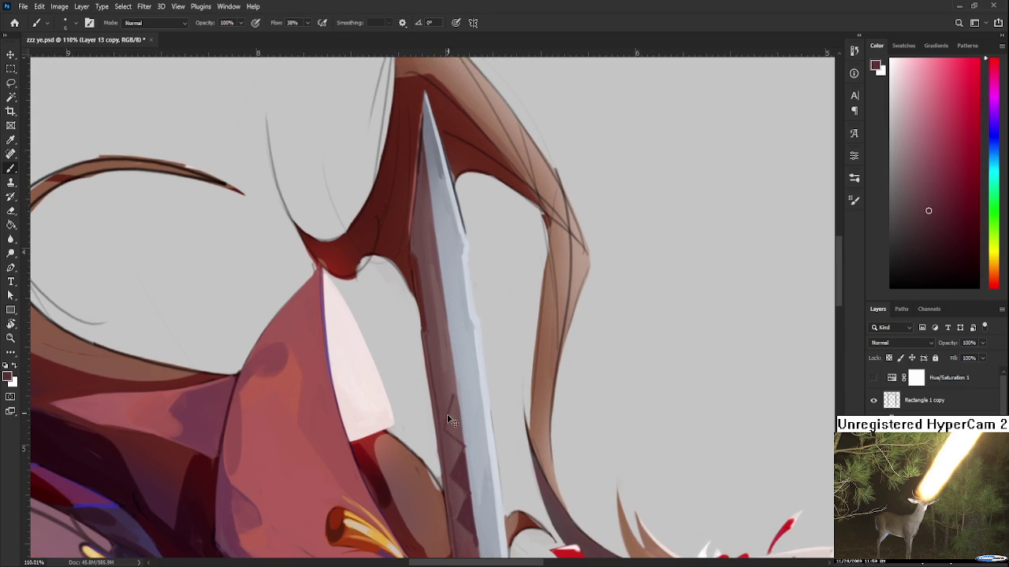
{"action": "left_click_drag", "start_coordinate": [452, 412], "coordinate": [448, 429]}
{"action": "left_click", "coordinate": [463, 417], "text": "alt"}
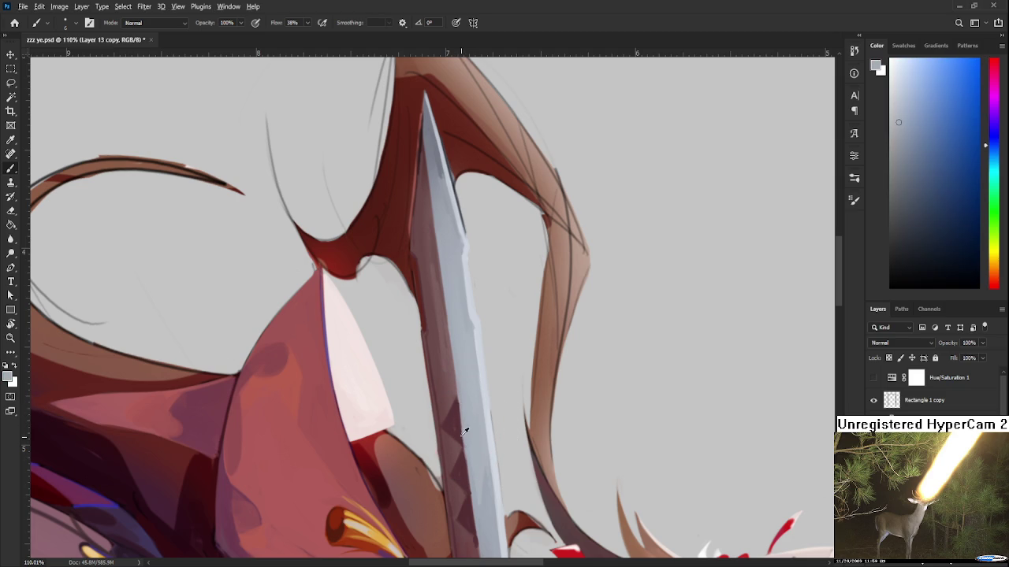
{"action": "left_click", "coordinate": [466, 428], "text": "alt"}
{"action": "scroll", "coordinate": [462, 457], "scroll_direction": "up", "scroll_amount": 2}
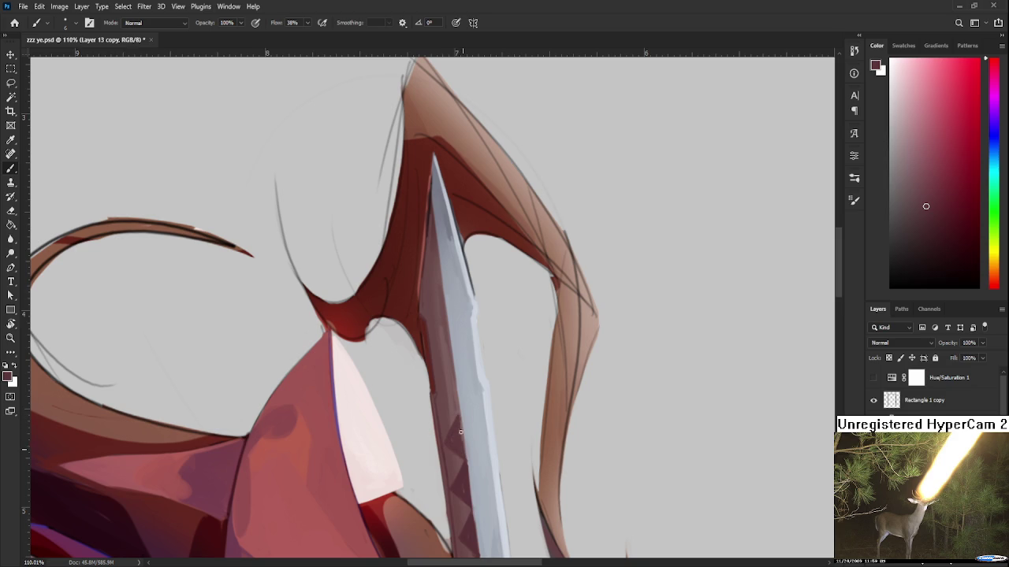
- Add a faint light grey-blue stroke, then paint dark red along the blade's left edge
{"action": "left_click", "coordinate": [466, 443], "text": "alt"}
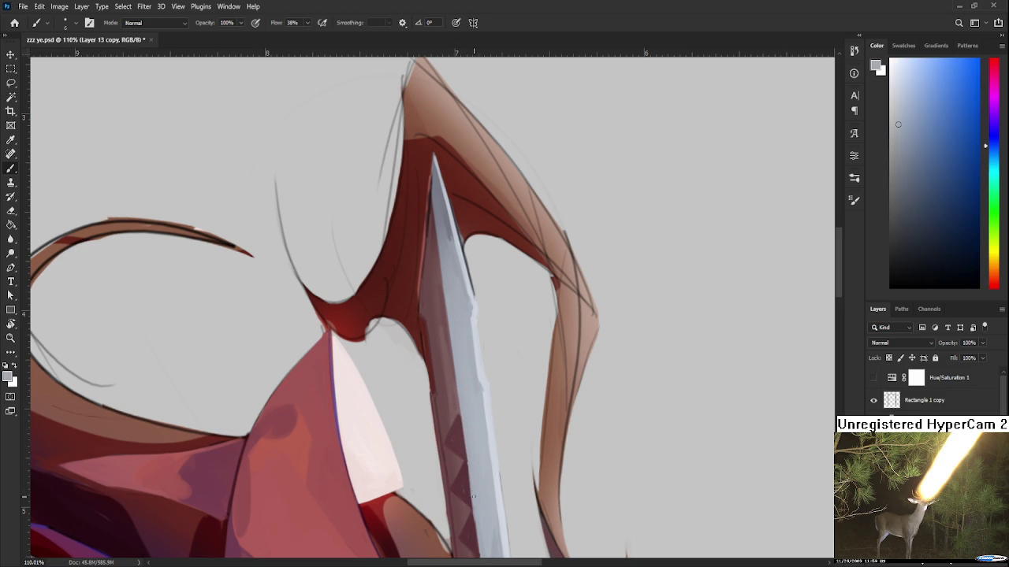
{"action": "left_click_drag", "start_coordinate": [469, 484], "coordinate": [463, 441]}
{"action": "left_click_drag", "start_coordinate": [461, 401], "coordinate": [470, 448]}
{"action": "left_click", "coordinate": [463, 455], "text": "alt"}
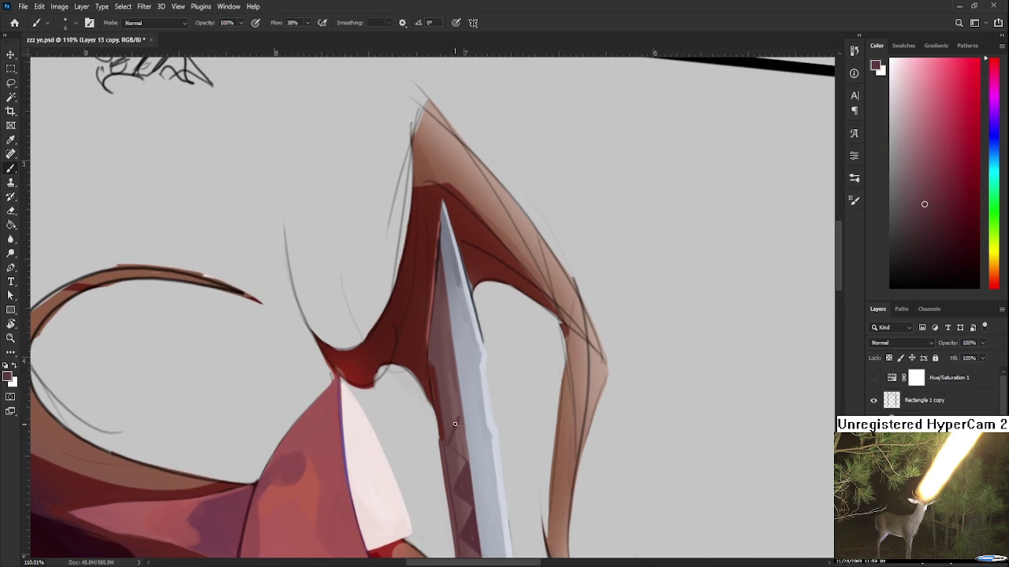
{"action": "left_click_drag", "start_coordinate": [450, 443], "coordinate": [460, 418]}
- Zoom out and repeatedly sample colours from the sword blade
{"action": "scroll", "coordinate": [496, 433], "scroll_direction": "down", "scroll_amount": 3}
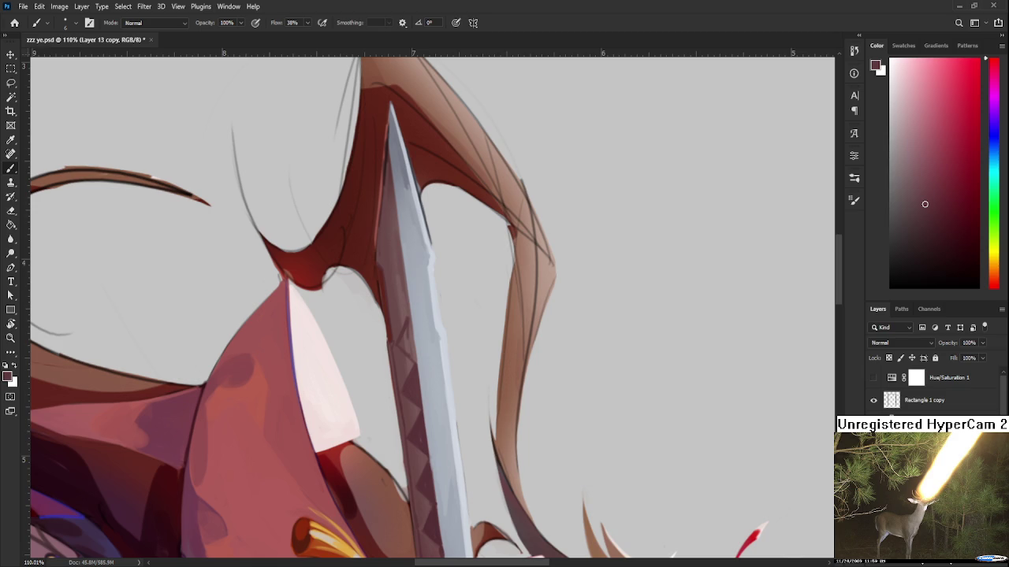
{"action": "left_click_drag", "start_coordinate": [401, 355], "coordinate": [398, 372]}
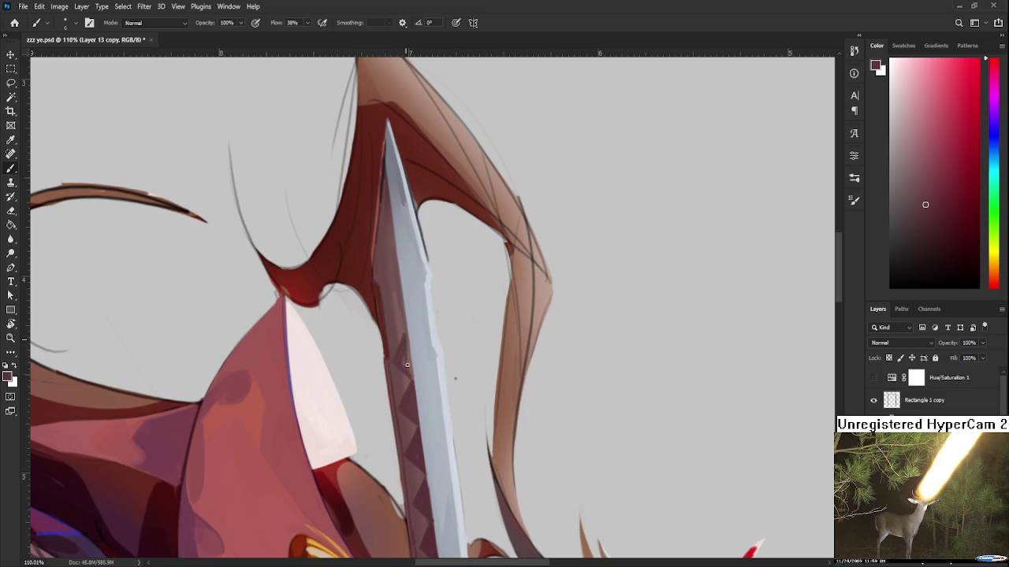
{"action": "left_click", "coordinate": [412, 367], "text": "alt"}
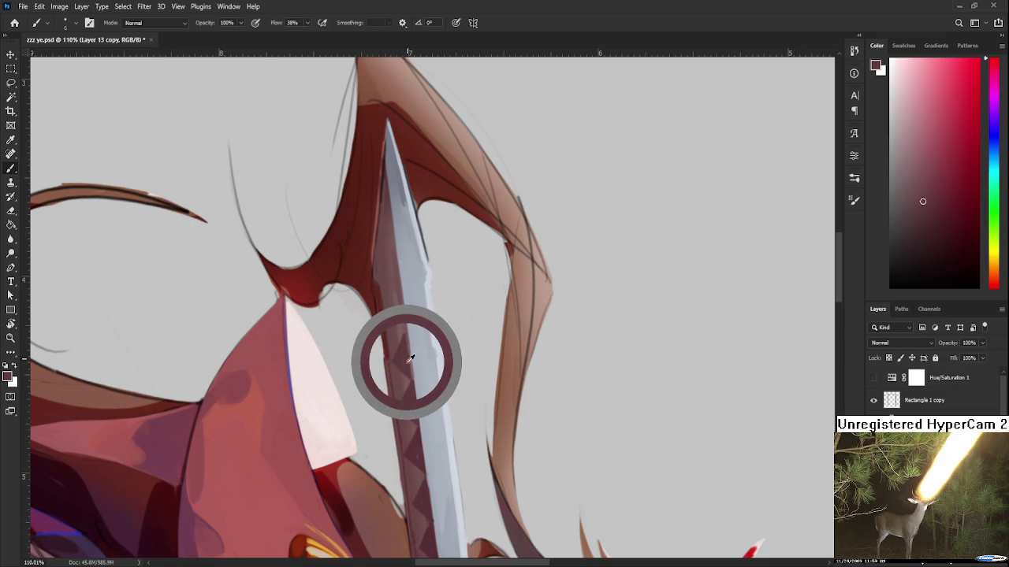
{"action": "left_click", "coordinate": [410, 351], "text": "alt"}
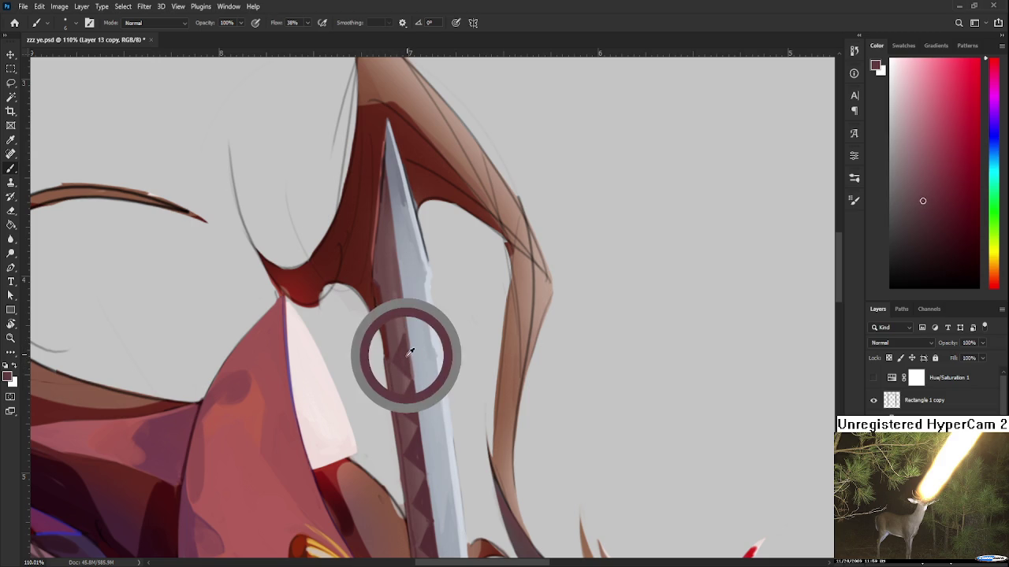
{"action": "left_click", "coordinate": [408, 371], "text": "alt"}
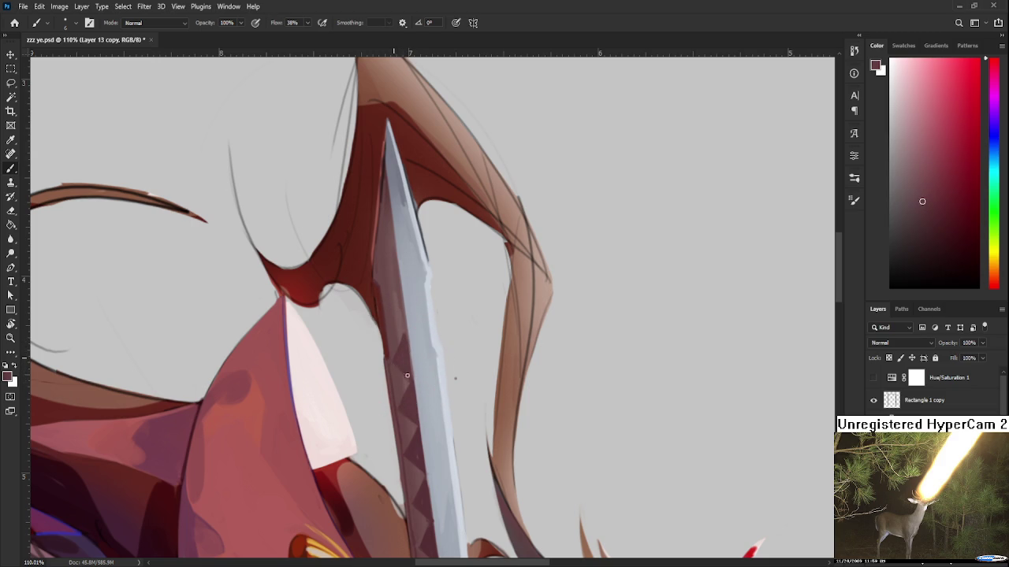
{"action": "left_click", "coordinate": [395, 370], "text": "alt"}
{"action": "left_click", "coordinate": [403, 370], "text": "alt"}
{"action": "left_click", "coordinate": [402, 369], "text": "alt"}
{"action": "left_click", "coordinate": [403, 361], "text": "alt"}
{"action": "left_click", "coordinate": [403, 345], "text": "alt"}
{"action": "left_click", "coordinate": [396, 354], "text": "alt"}
{"action": "left_click", "coordinate": [405, 337], "text": "alt"}
- Bring the upper sword into view and pick the darker red from the blade
{"action": "left_click_drag", "start_coordinate": [405, 337], "coordinate": [407, 389]}
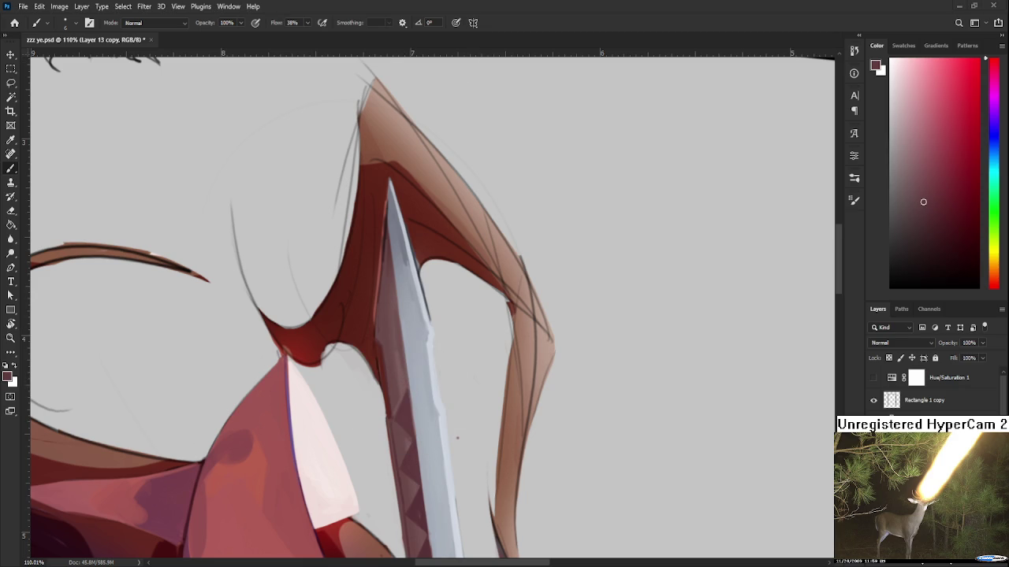
{"action": "scroll", "coordinate": [405, 428], "scroll_direction": "down", "scroll_amount": 1}
{"action": "left_click", "coordinate": [400, 378], "text": "alt"}
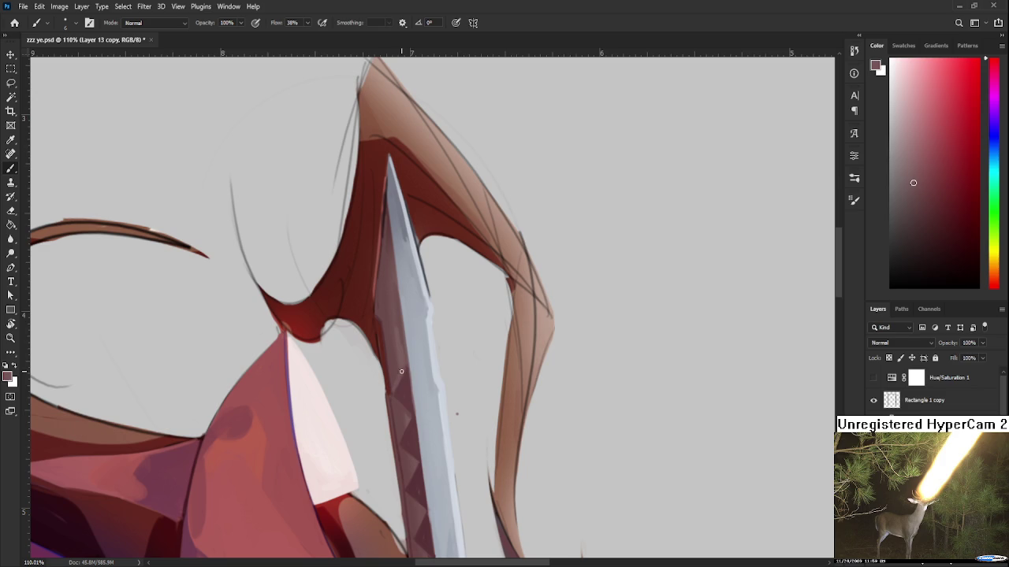
{"action": "left_click", "coordinate": [402, 366], "text": "alt"}
{"action": "left_click", "coordinate": [397, 399], "text": "alt"}
{"action": "left_click", "coordinate": [405, 409], "text": "alt"}
{"action": "left_click", "coordinate": [418, 432], "text": "alt"}
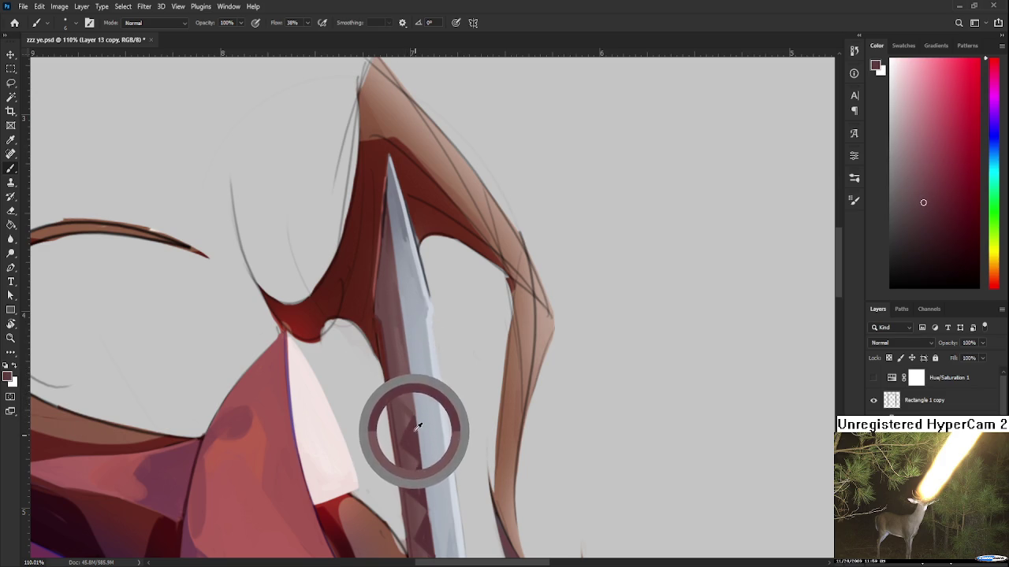
- Alternate between the dusty red and light blue-grey, finishing on the light blue-grey
{"action": "left_click", "coordinate": [412, 385], "text": "alt"}
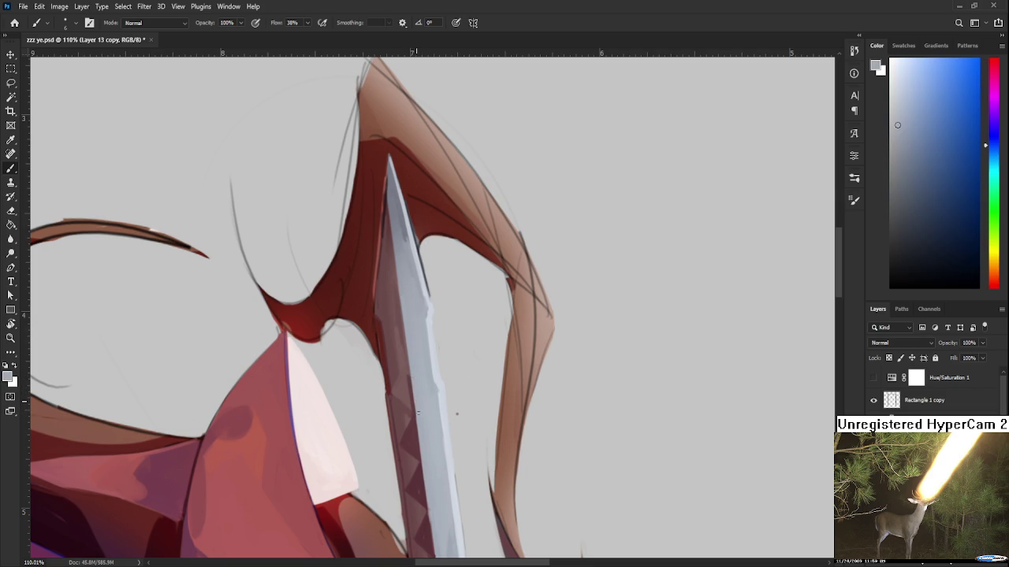
{"action": "left_click", "coordinate": [395, 366], "text": "alt"}
{"action": "left_click", "coordinate": [406, 378], "text": "alt"}
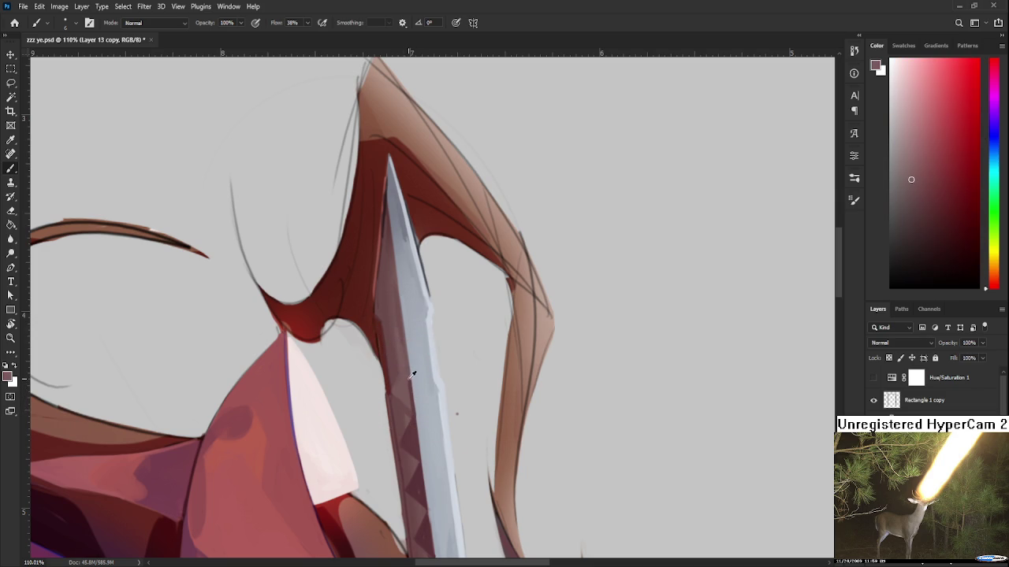
{"action": "left_click", "coordinate": [415, 388], "text": "alt"}
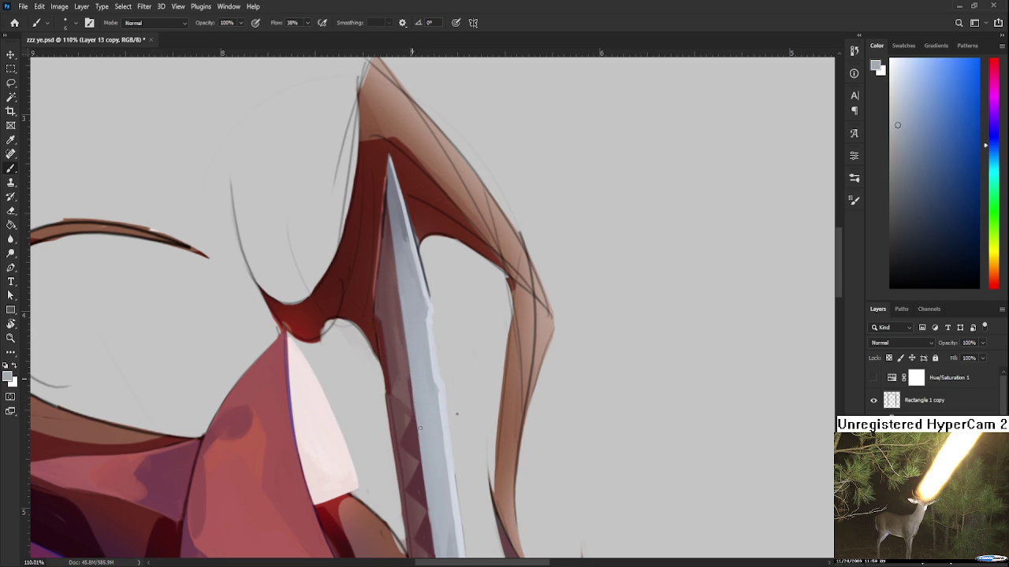
{"action": "scroll", "coordinate": [409, 357], "scroll_direction": "down", "scroll_amount": 3}
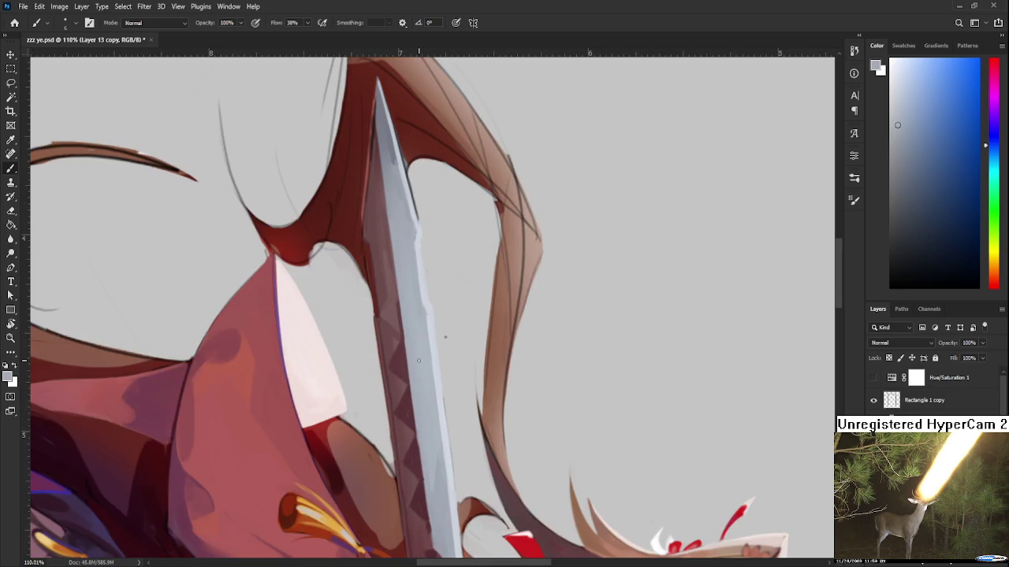
{"action": "scroll", "coordinate": [445, 337], "scroll_direction": "down", "scroll_amount": 8}
- Rotate the canvas about 95 degrees and zoom in close on the sword blade
{"action": "key", "text": "r"}
{"action": "left_click_drag", "start_coordinate": [445, 337], "coordinate": [559, 426]}
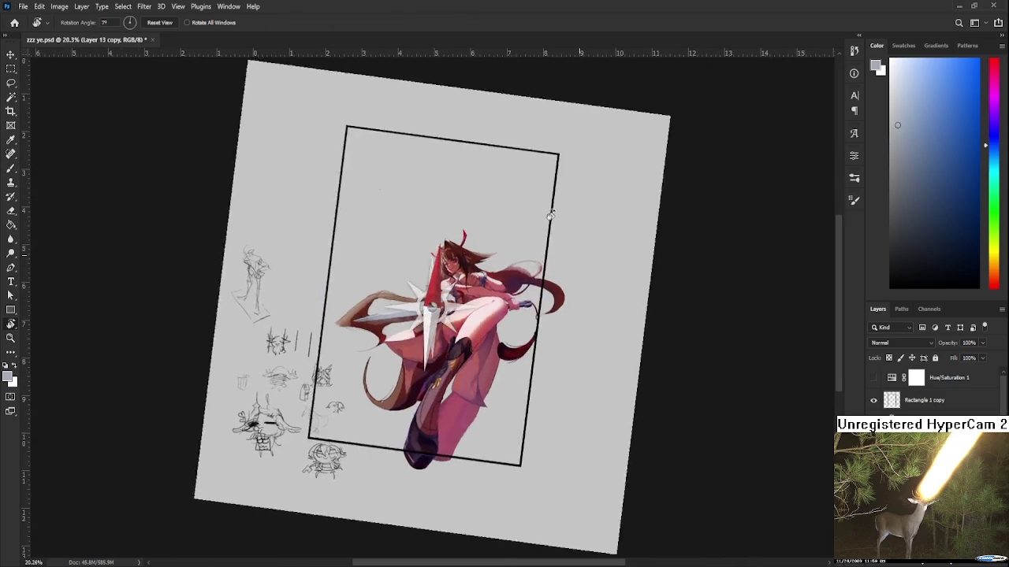
{"action": "left_click_drag", "start_coordinate": [539, 332], "coordinate": [554, 342]}
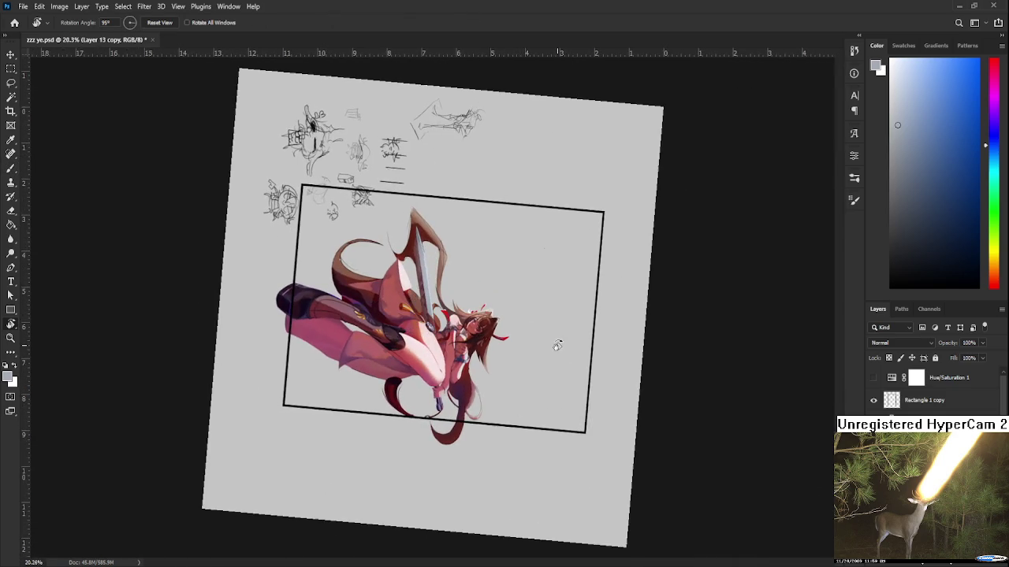
{"action": "scroll", "coordinate": [524, 339], "scroll_direction": "up", "scroll_amount": 1}
{"action": "scroll", "coordinate": [524, 339], "scroll_direction": "up", "scroll_amount": 2}
{"action": "scroll", "coordinate": [495, 337], "scroll_direction": "up", "scroll_amount": 1}
{"action": "scroll", "coordinate": [485, 340], "scroll_direction": "up", "scroll_amount": 1}
{"action": "scroll", "coordinate": [474, 344], "scroll_direction": "up", "scroll_amount": 1}
{"action": "scroll", "coordinate": [469, 350], "scroll_direction": "up", "scroll_amount": 5}
{"action": "scroll", "coordinate": [445, 378], "scroll_direction": "up", "scroll_amount": 5}
{"action": "scroll", "coordinate": [425, 401], "scroll_direction": "up", "scroll_amount": 4}
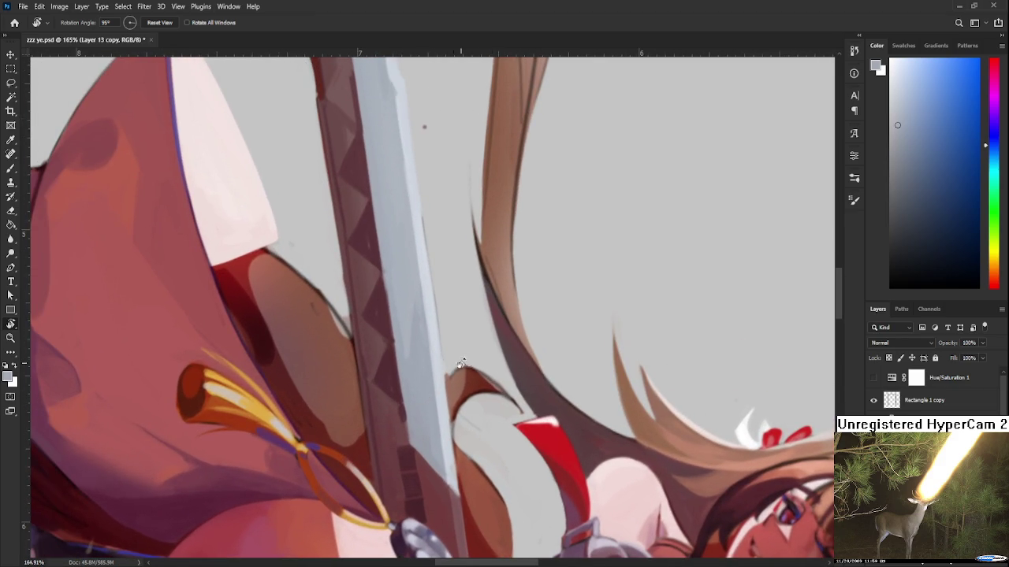
{"action": "left_click_drag", "start_coordinate": [452, 367], "coordinate": [468, 356]}
- Sample the blade's dark red, grey it down, and try edge strokes, undoing each
{"action": "left_click", "coordinate": [409, 325], "text": "alt"}
{"action": "left_click", "coordinate": [407, 351], "text": "alt"}
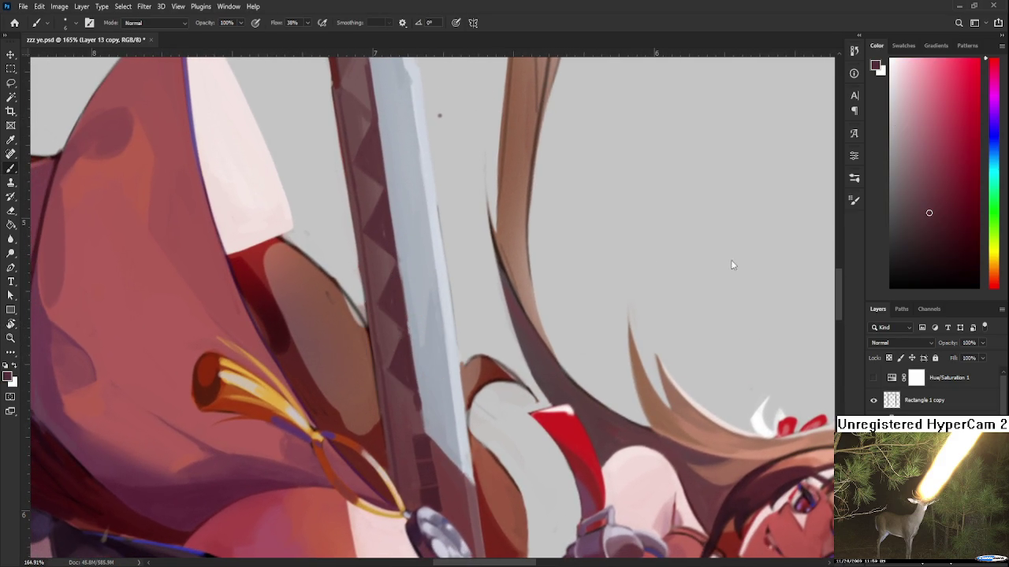
{"action": "left_click_drag", "start_coordinate": [914, 214], "coordinate": [899, 212]}
{"action": "scroll", "coordinate": [435, 331], "scroll_direction": "down", "scroll_amount": 1}
{"action": "left_click_drag", "start_coordinate": [414, 314], "coordinate": [447, 354]}
{"action": "key", "text": "ctrl+z"}
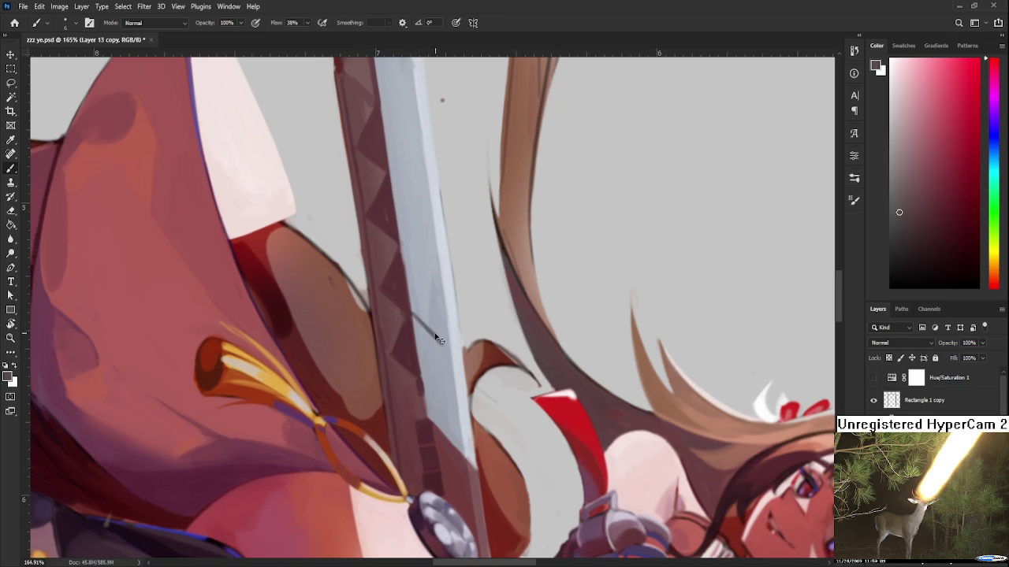
{"action": "left_click_drag", "start_coordinate": [412, 315], "coordinate": [429, 375]}
{"action": "key", "text": "ctrl+z"}
{"action": "mouse_move", "coordinate": [414, 315]}
{"action": "left_mouse_down"}
{"action": "mouse_move", "coordinate": [433, 333]}
{"action": "mouse_move", "coordinate": [424, 375]}
{"action": "left_mouse_up"}
{"action": "key", "text": "ctrl+z"}
{"action": "key", "text": "ctrl+z"}
- Fill the V outline into a dark diamond, then outline and darken the next diamond
{"action": "mouse_move", "coordinate": [424, 368]}
{"action": "left_mouse_down"}
{"action": "mouse_move", "coordinate": [422, 342]}
{"action": "mouse_move", "coordinate": [432, 385]}
{"action": "left_mouse_up"}
{"action": "left_click", "coordinate": [418, 380], "text": "alt"}
{"action": "left_click", "coordinate": [422, 369], "text": "alt"}
{"action": "left_click", "coordinate": [423, 380], "text": "alt"}
{"action": "left_click_drag", "start_coordinate": [423, 380], "coordinate": [430, 411]}
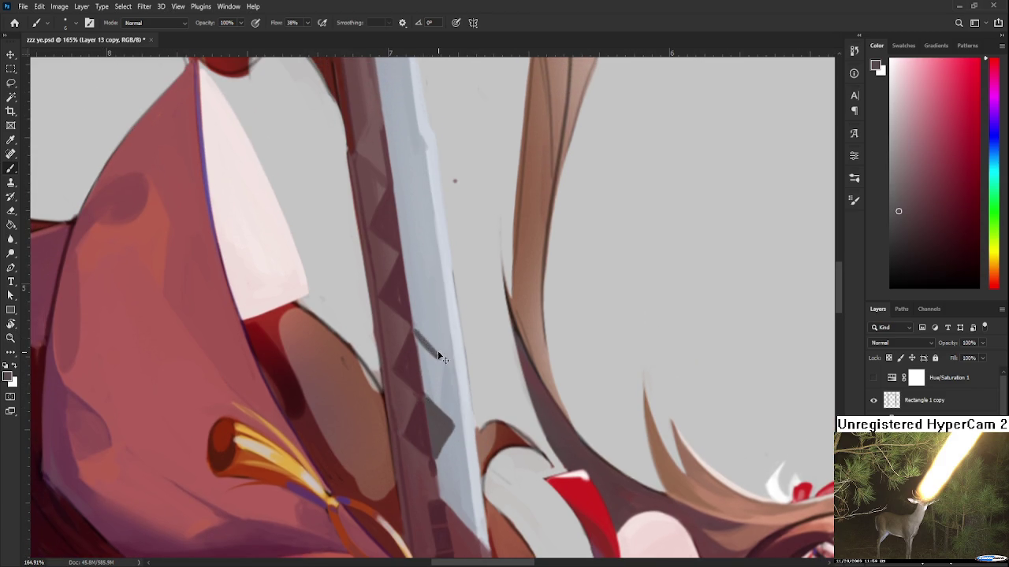
{"action": "mouse_move", "coordinate": [417, 335]}
{"action": "left_mouse_down"}
{"action": "mouse_move", "coordinate": [442, 359]}
{"action": "mouse_move", "coordinate": [425, 387]}
{"action": "left_mouse_up"}
{"action": "mouse_move", "coordinate": [417, 347]}
{"action": "left_mouse_down"}
{"action": "mouse_move", "coordinate": [424, 388]}
{"action": "mouse_move", "coordinate": [438, 364]}
{"action": "mouse_move", "coordinate": [414, 337]}
{"action": "mouse_move", "coordinate": [442, 359]}
{"action": "left_mouse_up"}
{"action": "left_click", "coordinate": [449, 348], "text": "alt"}
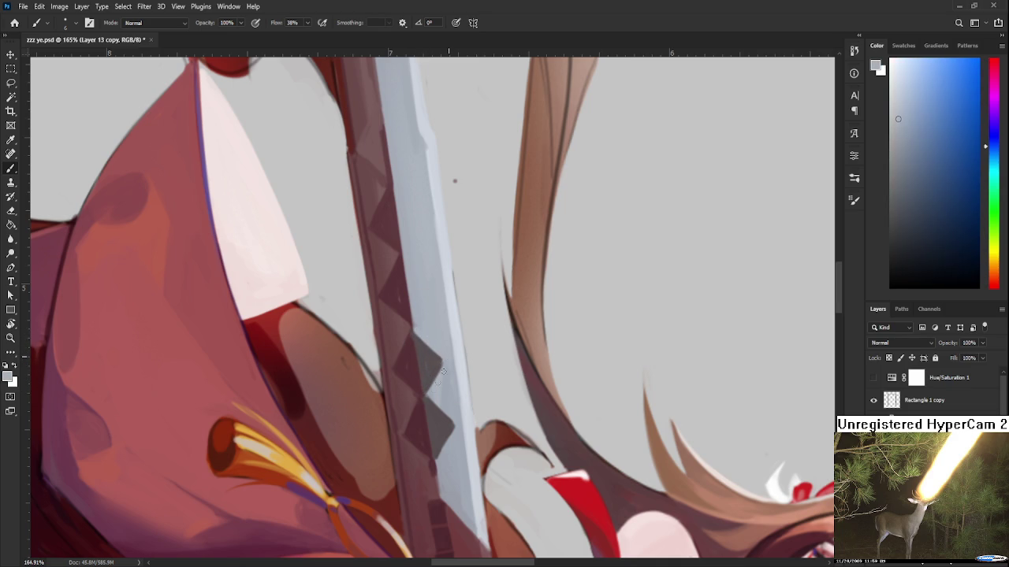
- Readjust the zoom and sample a new dark colour from the blade
{"action": "scroll", "coordinate": [434, 372], "scroll_direction": "down", "scroll_amount": 5}
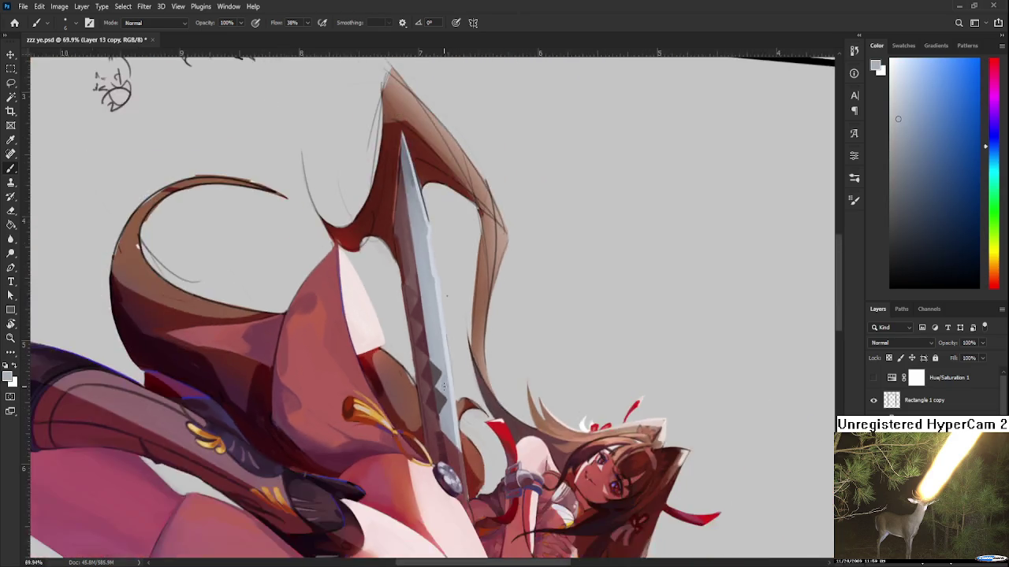
{"action": "scroll", "coordinate": [443, 387], "scroll_direction": "down", "scroll_amount": 3}
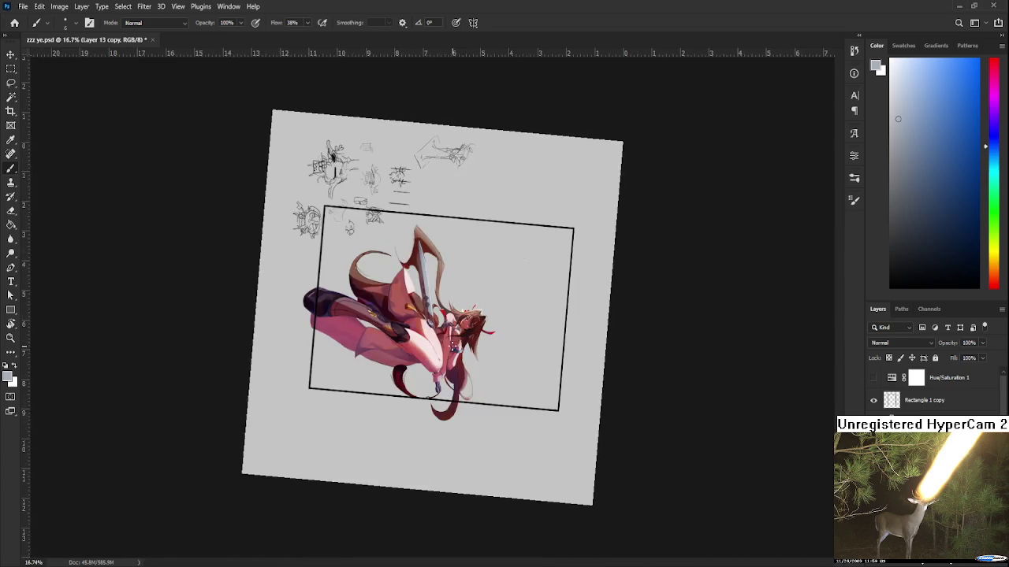
{"action": "scroll", "coordinate": [434, 315], "scroll_direction": "up", "scroll_amount": 3}
{"action": "scroll", "coordinate": [441, 363], "scroll_direction": "up", "scroll_amount": 2}
{"action": "scroll", "coordinate": [447, 410], "scroll_direction": "up", "scroll_amount": 1}
{"action": "scroll", "coordinate": [452, 432], "scroll_direction": "up", "scroll_amount": 1}
{"action": "scroll", "coordinate": [451, 432], "scroll_direction": "up", "scroll_amount": 1}
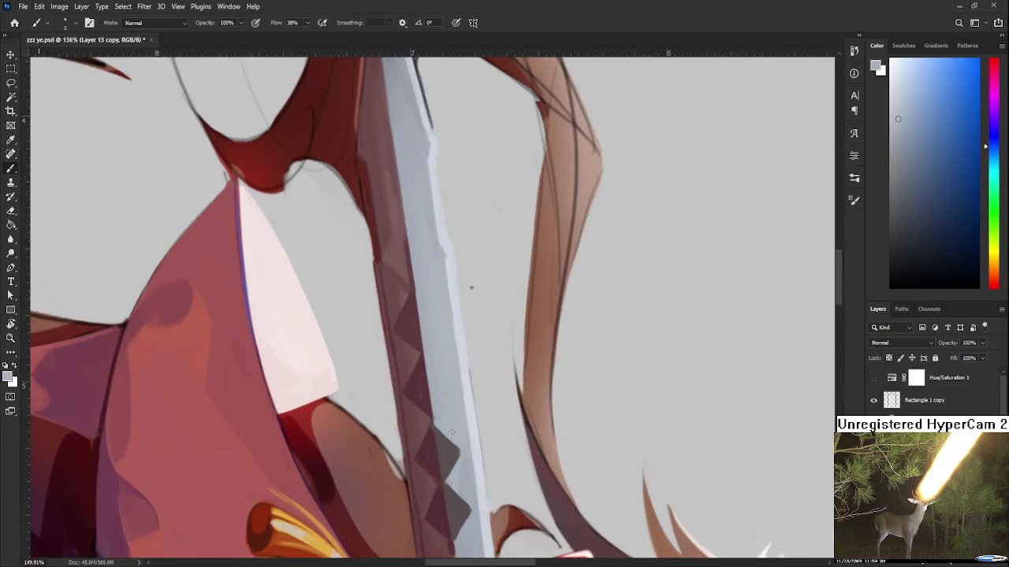
{"action": "left_click", "coordinate": [432, 435], "text": "alt"}
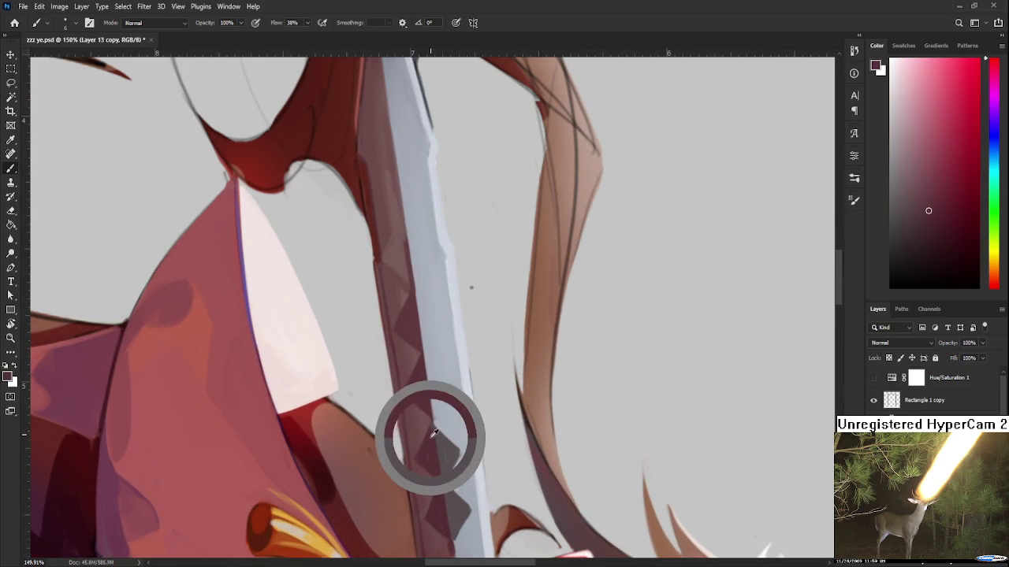
{"action": "left_click", "coordinate": [442, 437], "text": "alt"}
- Fill the next diamond outline with dark grey and pick a light bluish grey
{"action": "scroll", "coordinate": [439, 417], "scroll_direction": "up", "scroll_amount": 1}
{"action": "mouse_move", "coordinate": [426, 381]}
{"action": "left_mouse_down"}
{"action": "mouse_move", "coordinate": [455, 409]}
{"action": "mouse_move", "coordinate": [434, 445]}
{"action": "mouse_move", "coordinate": [425, 393]}
{"action": "left_mouse_up"}
{"action": "key", "text": "ctrl+z"}
{"action": "mouse_move", "coordinate": [433, 435]}
{"action": "left_mouse_down"}
{"action": "mouse_move", "coordinate": [439, 410]}
{"action": "mouse_move", "coordinate": [453, 414]}
{"action": "mouse_move", "coordinate": [436, 394]}
{"action": "left_mouse_up"}
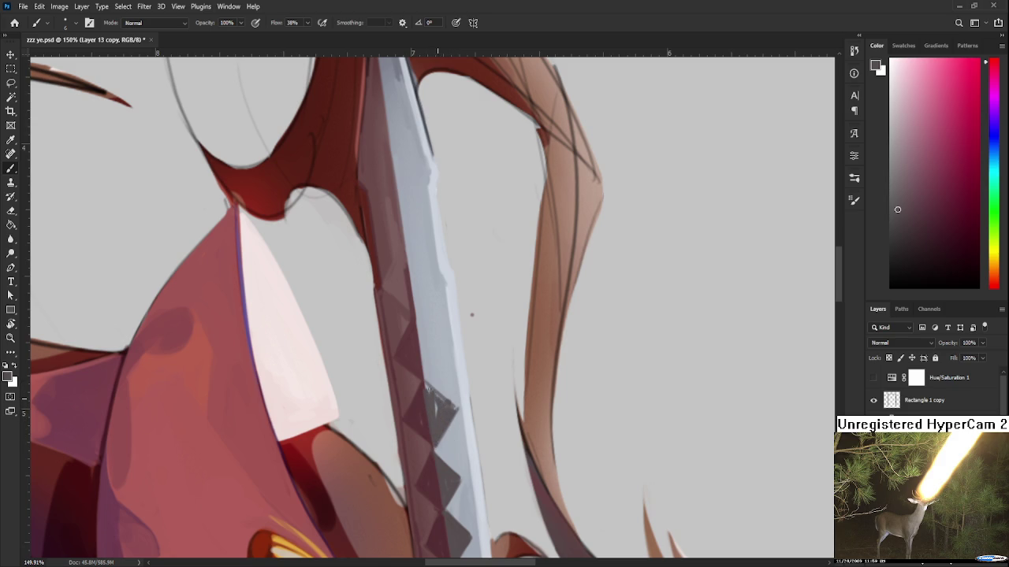
{"action": "left_click", "coordinate": [416, 395], "text": "alt"}
{"action": "left_click", "coordinate": [436, 402], "text": "alt"}
- Brush a soft light bluish grey stroke along the blade edge beside the diamonds
{"action": "left_click_drag", "start_coordinate": [440, 380], "coordinate": [438, 389]}
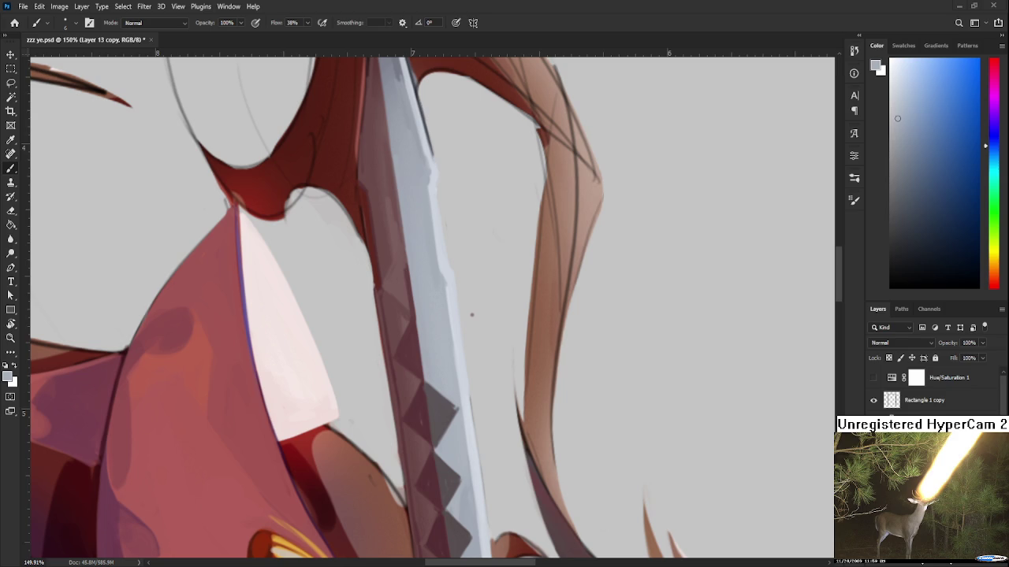
{"action": "scroll", "coordinate": [471, 315], "scroll_direction": "down", "scroll_amount": 1}
- Zoom out, go from Eraser back to Brush, and sample the diamonds' dark mauve-grey
{"action": "key", "text": "e"}
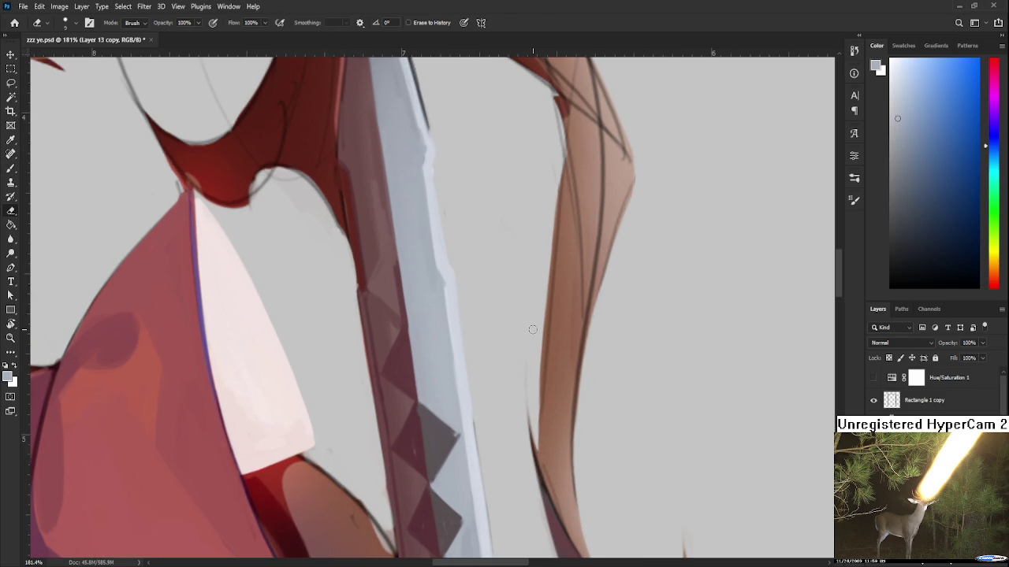
{"action": "scroll", "coordinate": [516, 327], "scroll_direction": "down", "scroll_amount": 2}
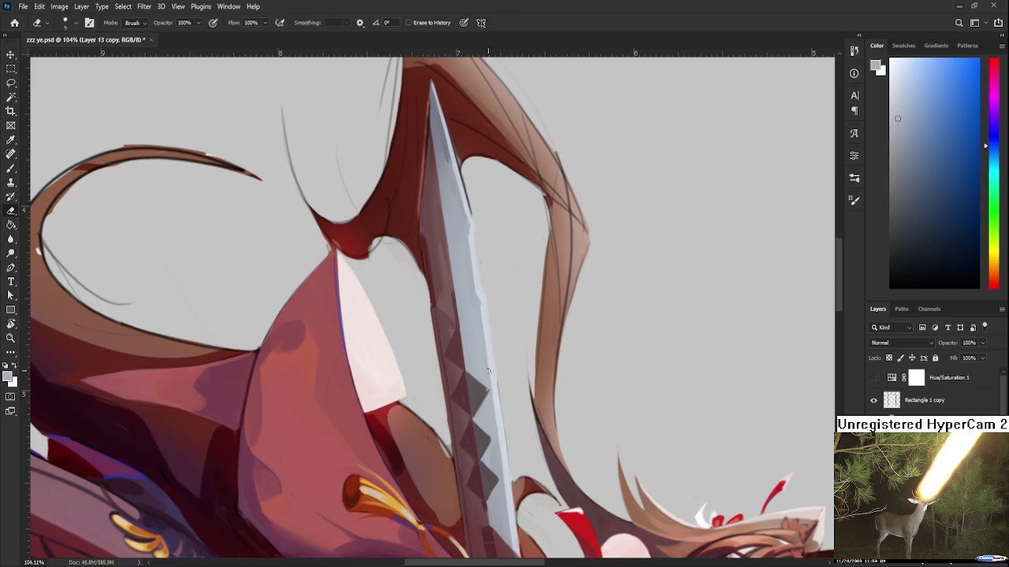
{"action": "key", "text": "b"}
{"action": "left_click", "coordinate": [472, 398], "text": "alt"}
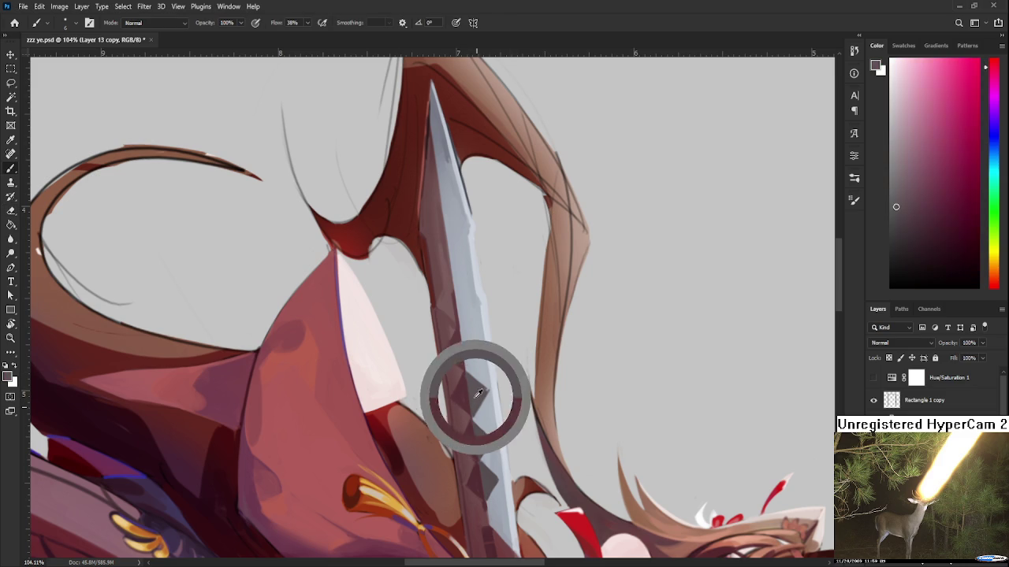
{"action": "left_click", "coordinate": [486, 375], "text": "alt"}
{"action": "left_click", "coordinate": [488, 412], "text": "alt"}
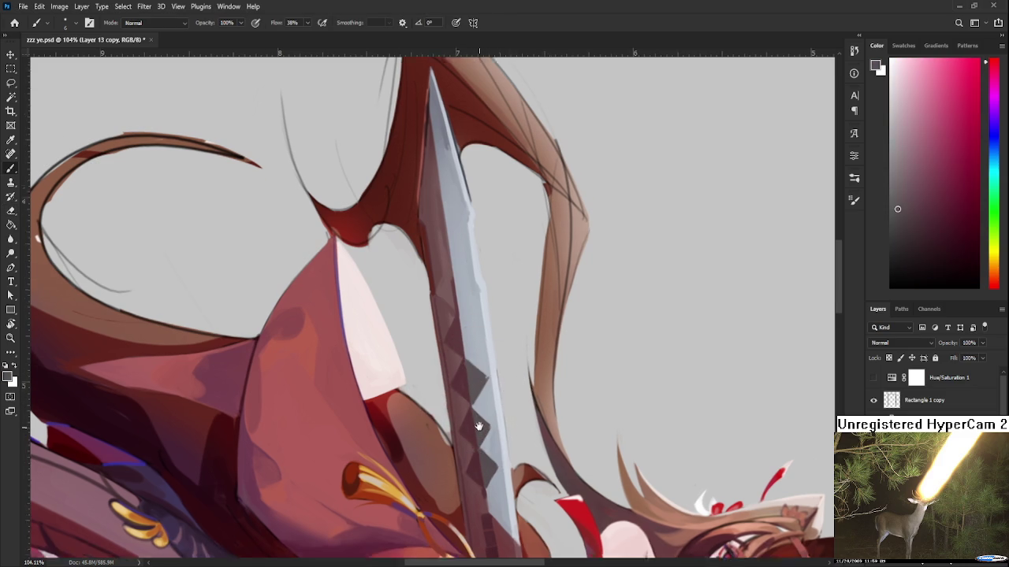